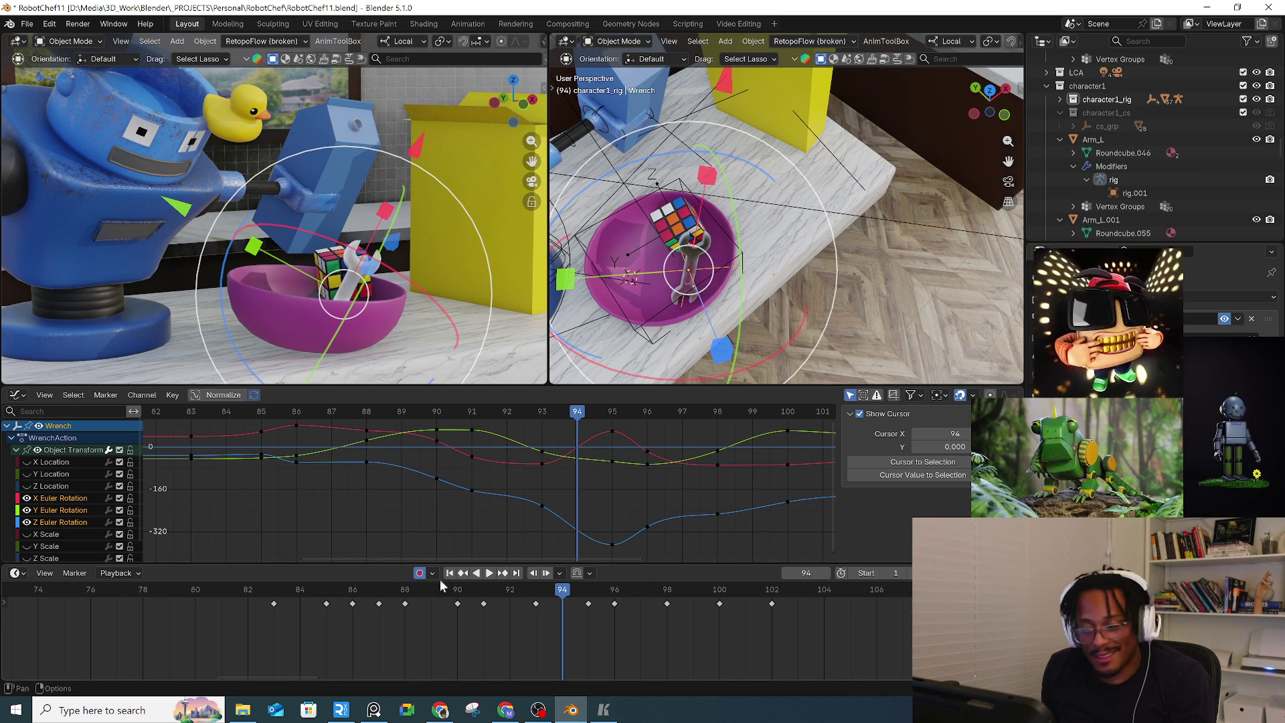
Replay the wrench's motion near frame 90 and delete its frame-91 key
click(411, 588)
key(space)
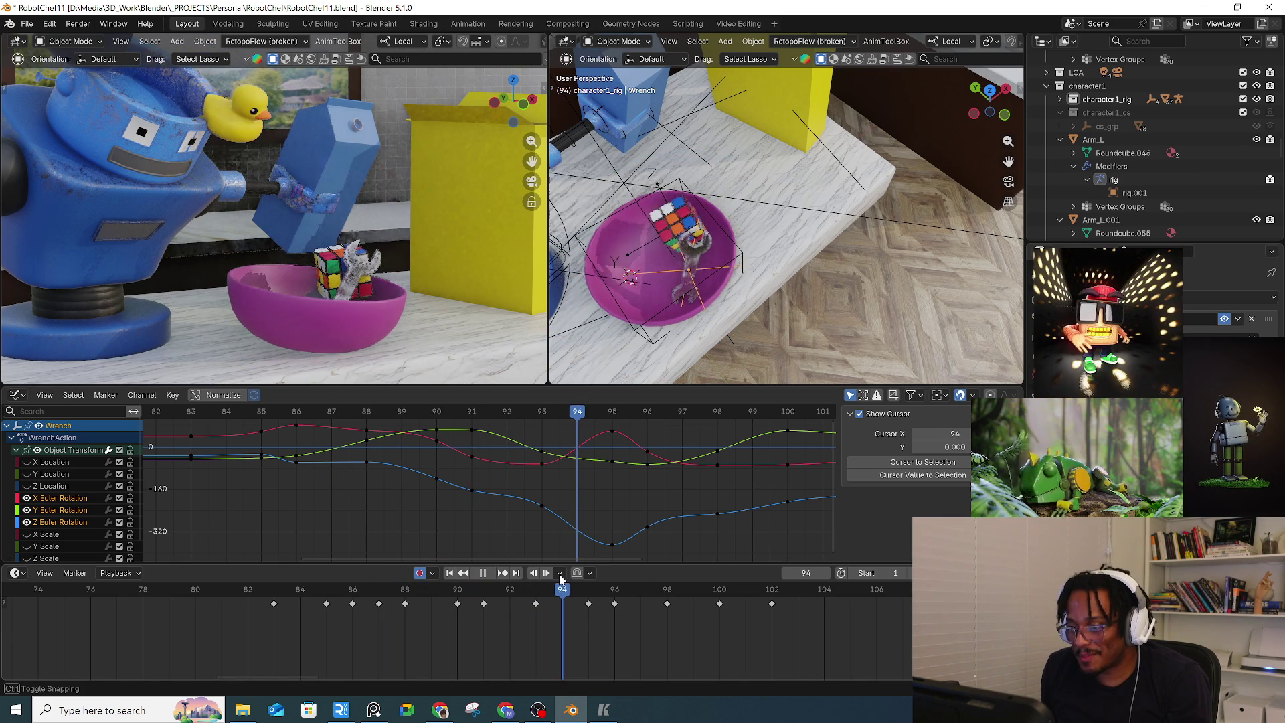
mouse_move(590, 593)
mouse_down()
mouse_move(401, 609)
mouse_move(665, 592)
mouse_move(431, 587)
mouse_move(615, 588)
mouse_move(456, 595)
mouse_move(536, 604)
mouse_up()
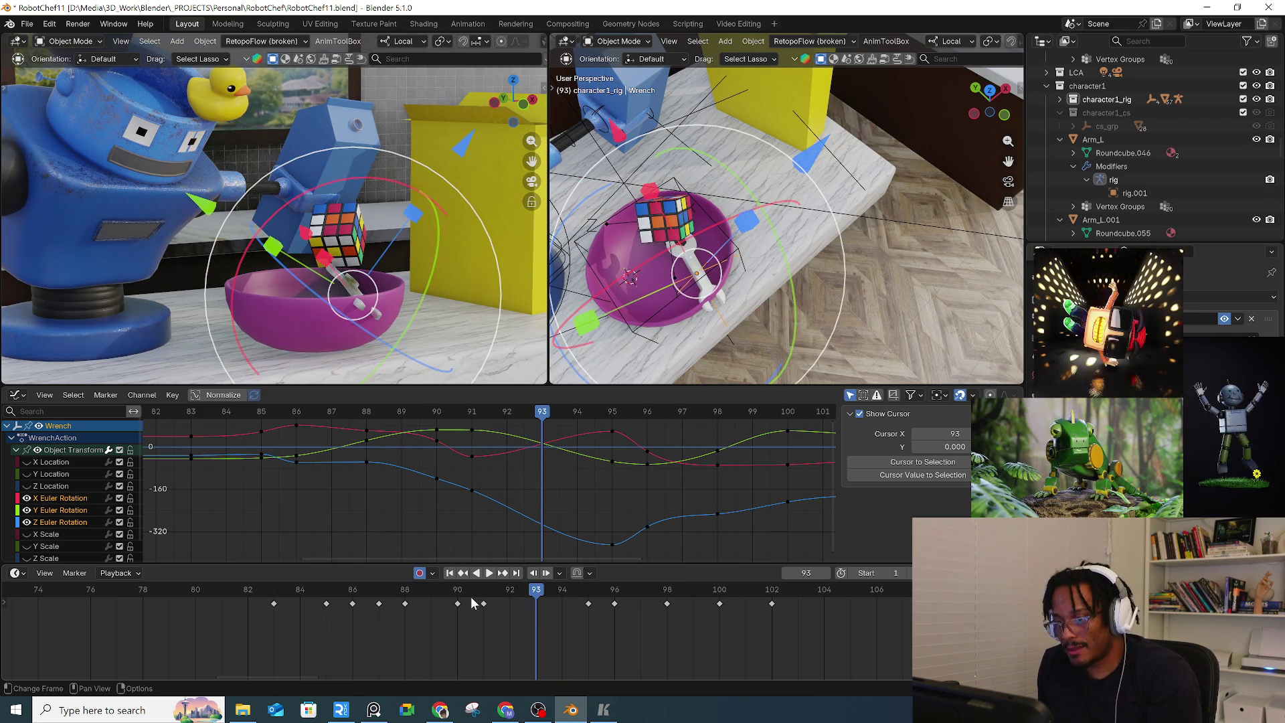
click(536, 603)
mouse_move(469, 590)
mouse_down()
mouse_move(483, 601)
mouse_move(459, 588)
mouse_move(536, 589)
mouse_up()
click(484, 605)
key(Delete)
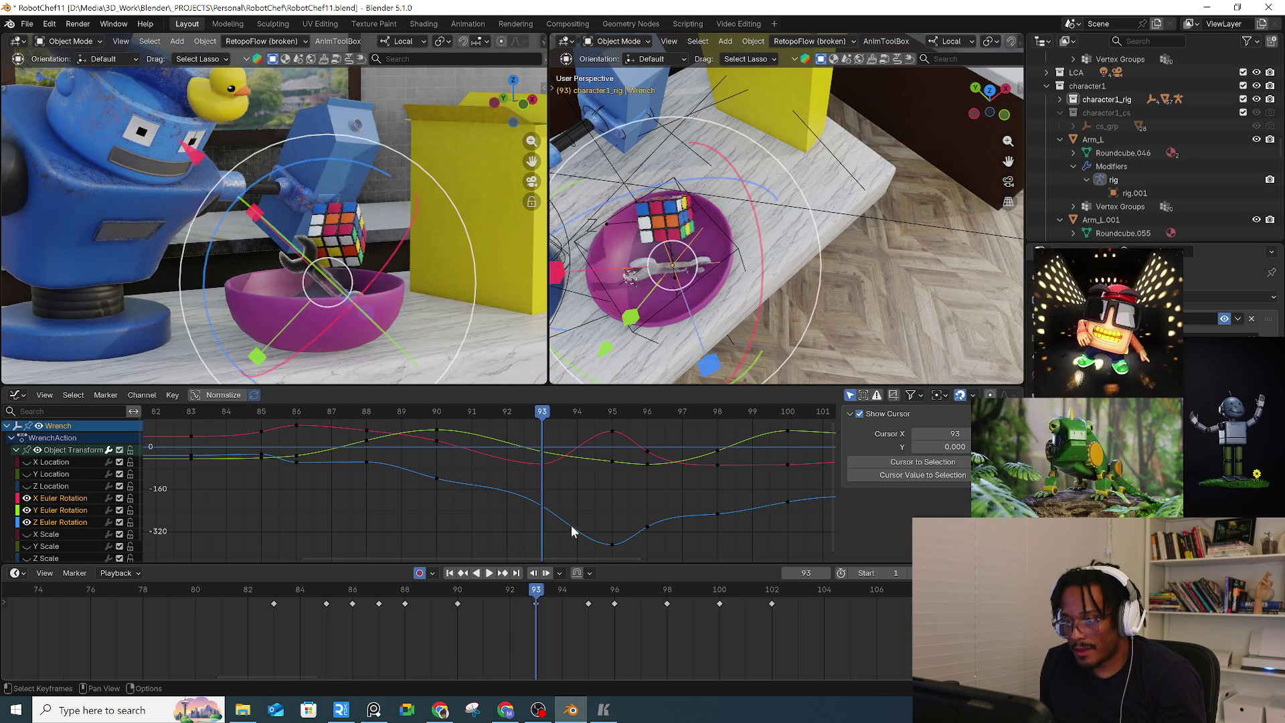
Trackball-rotate the wrench at frame 93 to auto-key a new tilted pose
shift+middle_drag(760, 307, 783, 327)
key(r)
key(r)
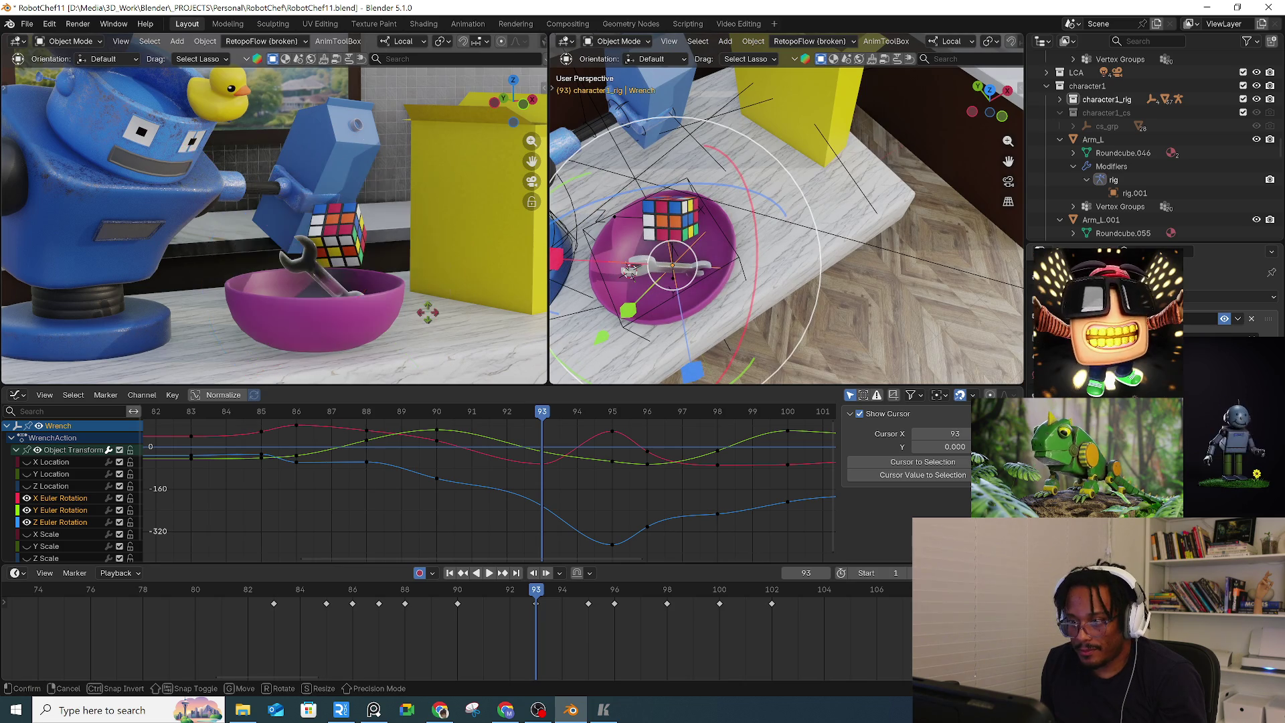
click(415, 308)
mouse_move(483, 589)
mouse_down()
mouse_move(576, 586)
mouse_move(614, 601)
mouse_move(603, 600)
mouse_up()
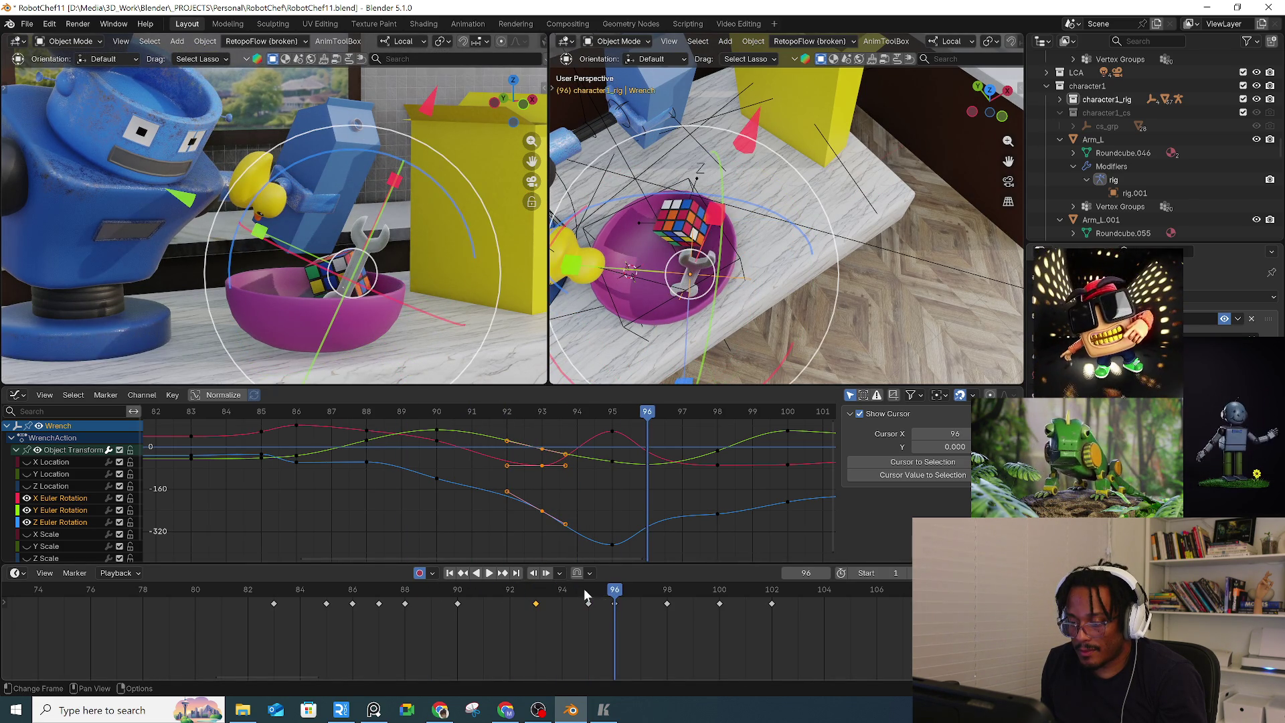
Replay the wrench's fall from frame 95 and delete its frame-98 key
click(585, 594)
key(g)
click(549, 595)
key(space)
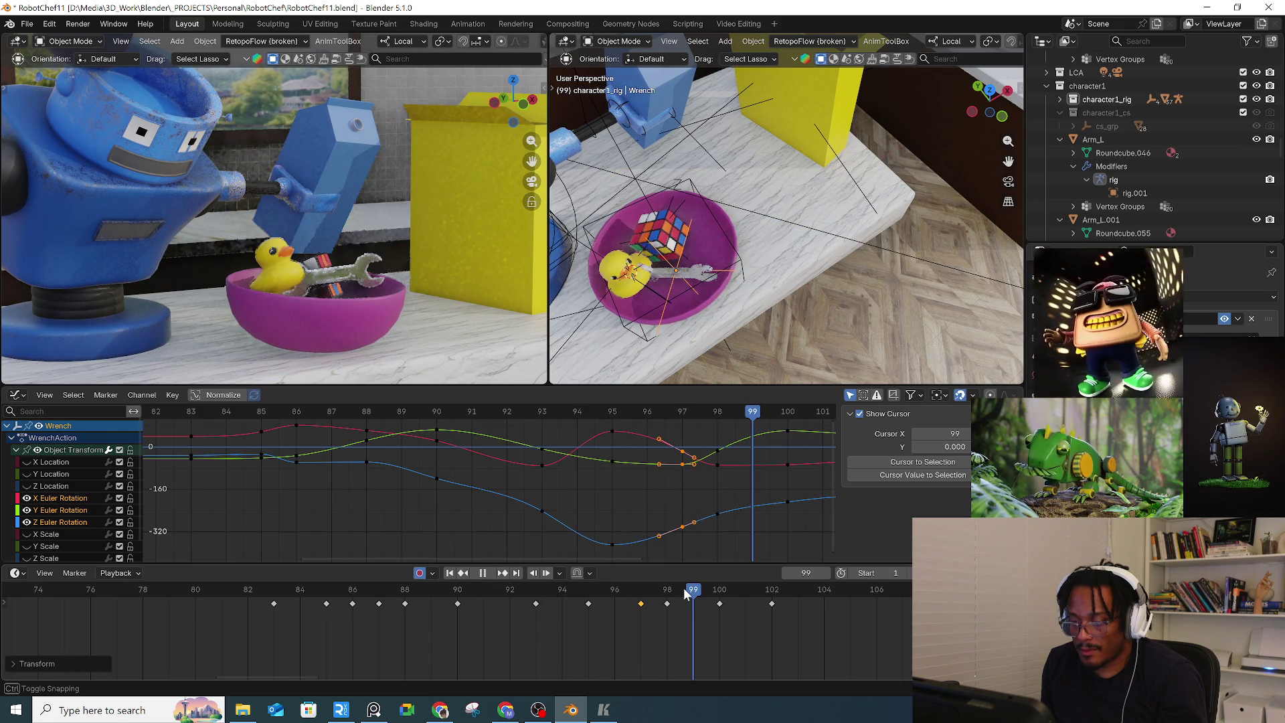
key(space)
mouse_move(685, 594)
mouse_down()
mouse_move(644, 595)
mouse_move(667, 606)
mouse_up()
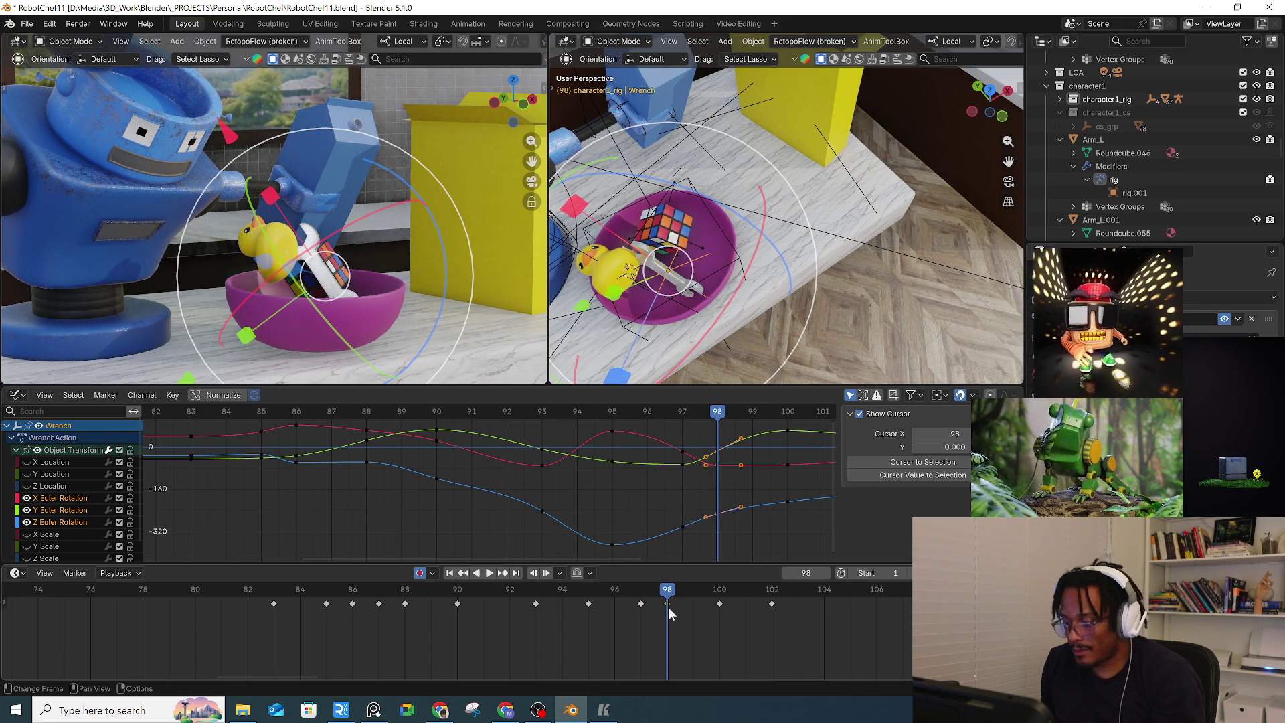
key(Delete)
key(space)
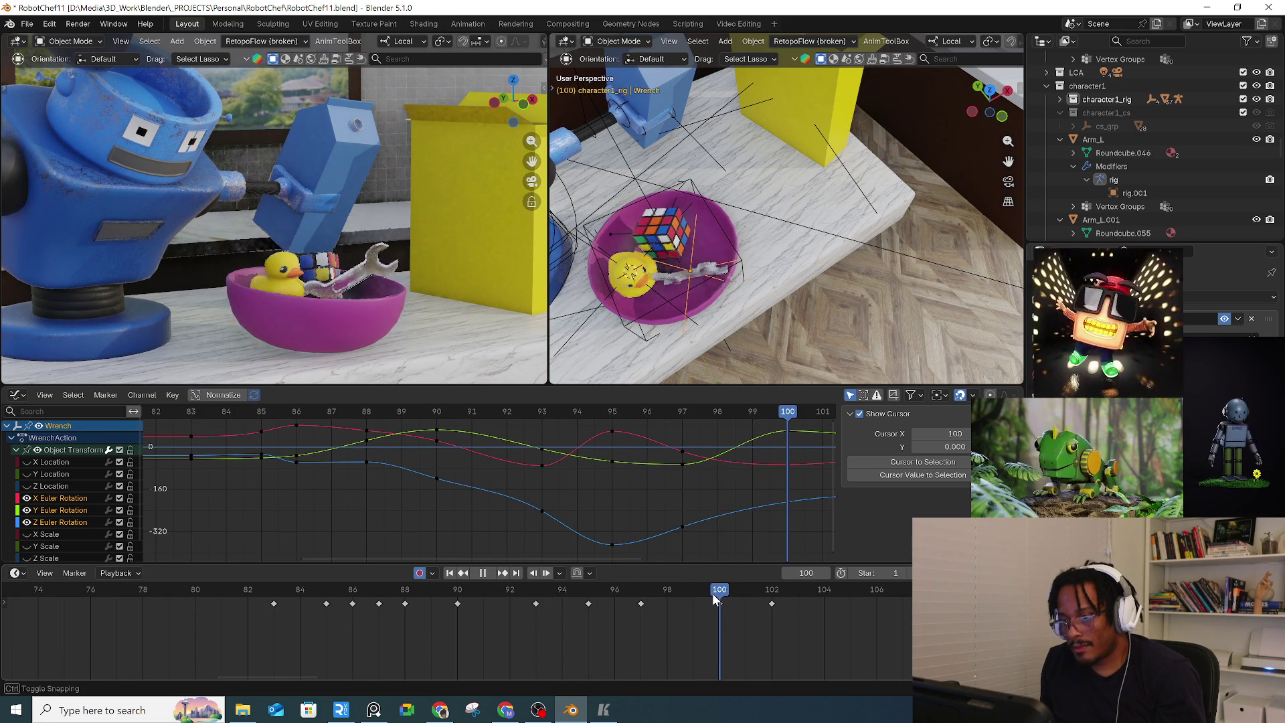
key(space)
Shift the wrench's later keys one frame later and delete the frame-101 key
ctrl+click(774, 605)
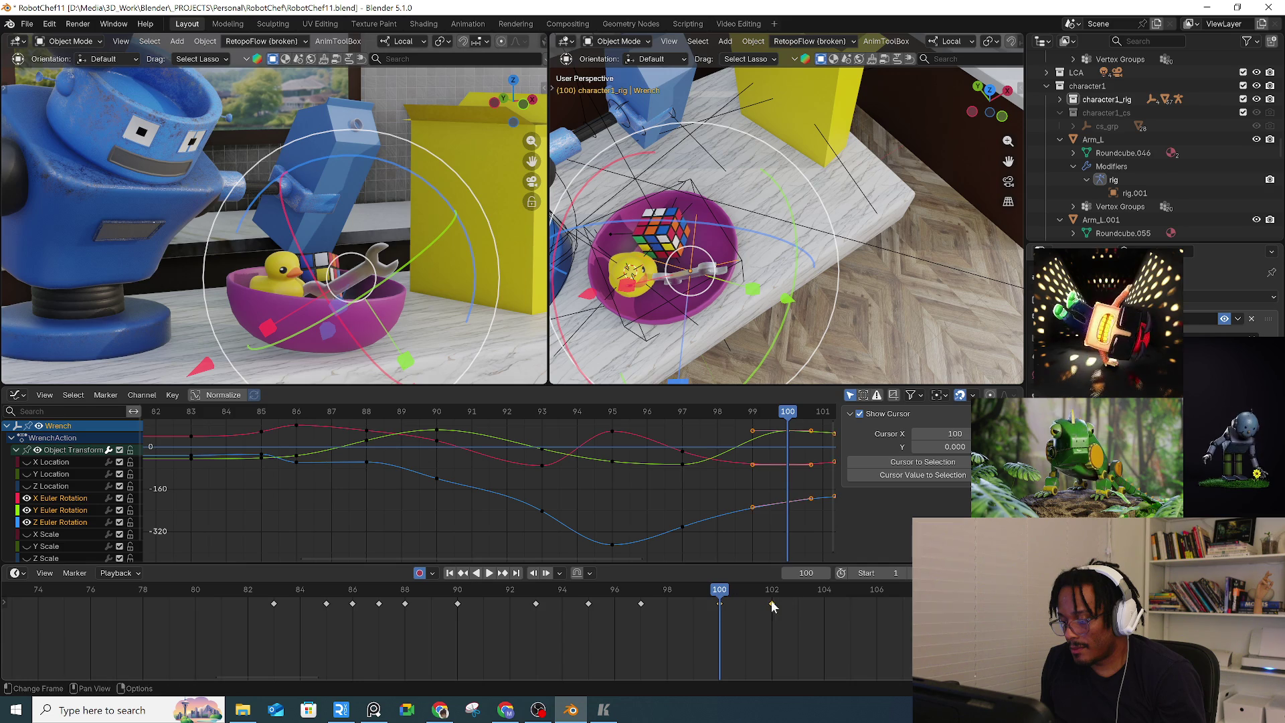
key(g)
click(809, 605)
key(space)
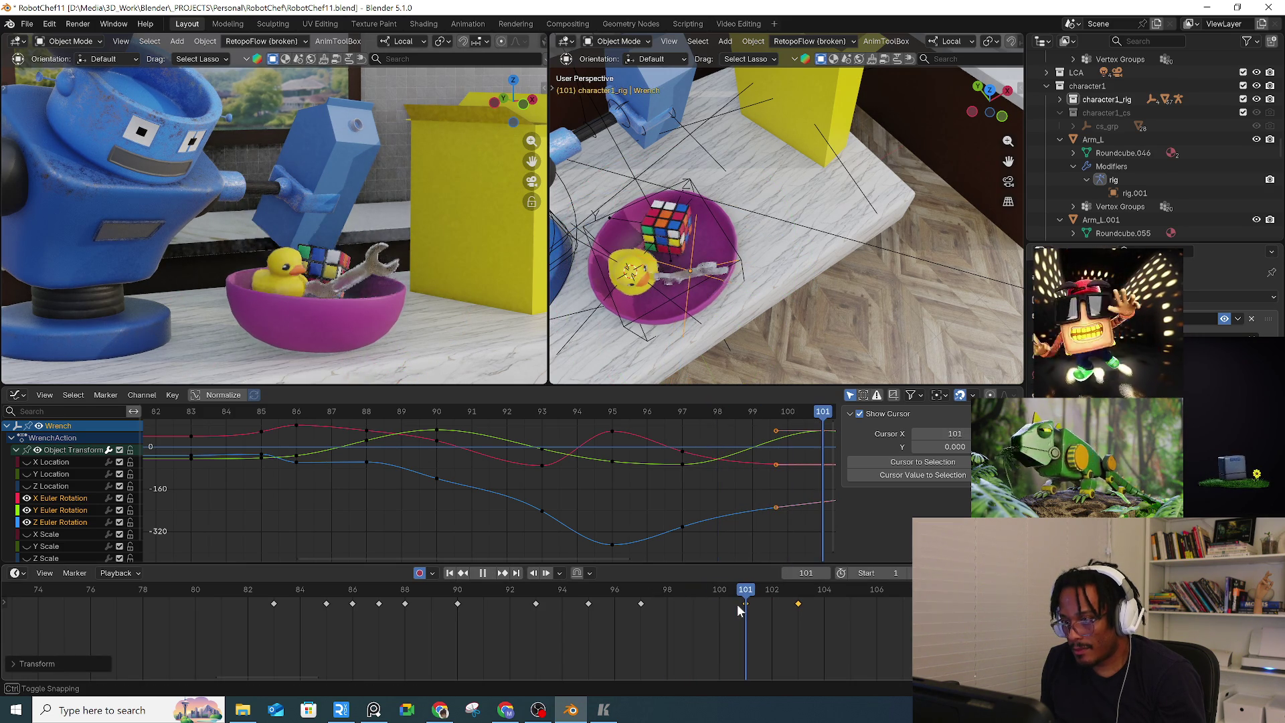
key(space)
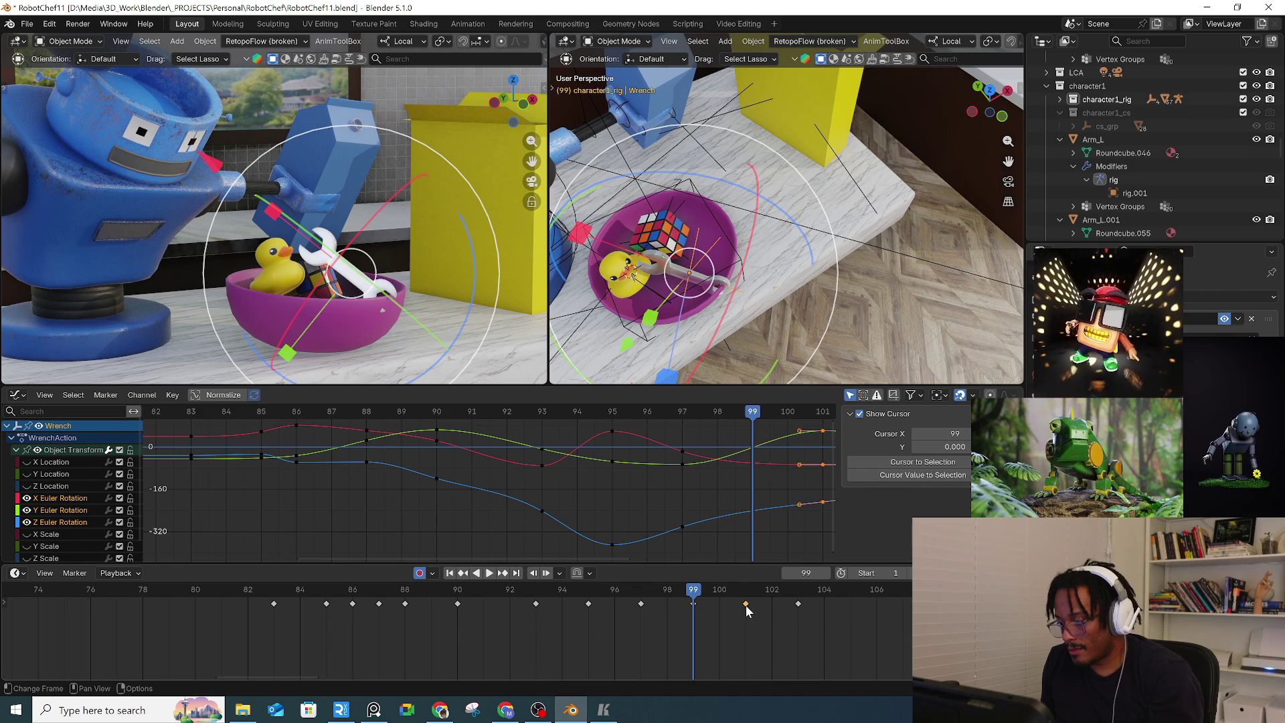
key(Delete)
mouse_move(639, 587)
mouse_down()
mouse_move(721, 592)
mouse_move(719, 605)
mouse_up()
key(space)
Move the wrench to its resting spot in the bowl at frame 100
key(space)
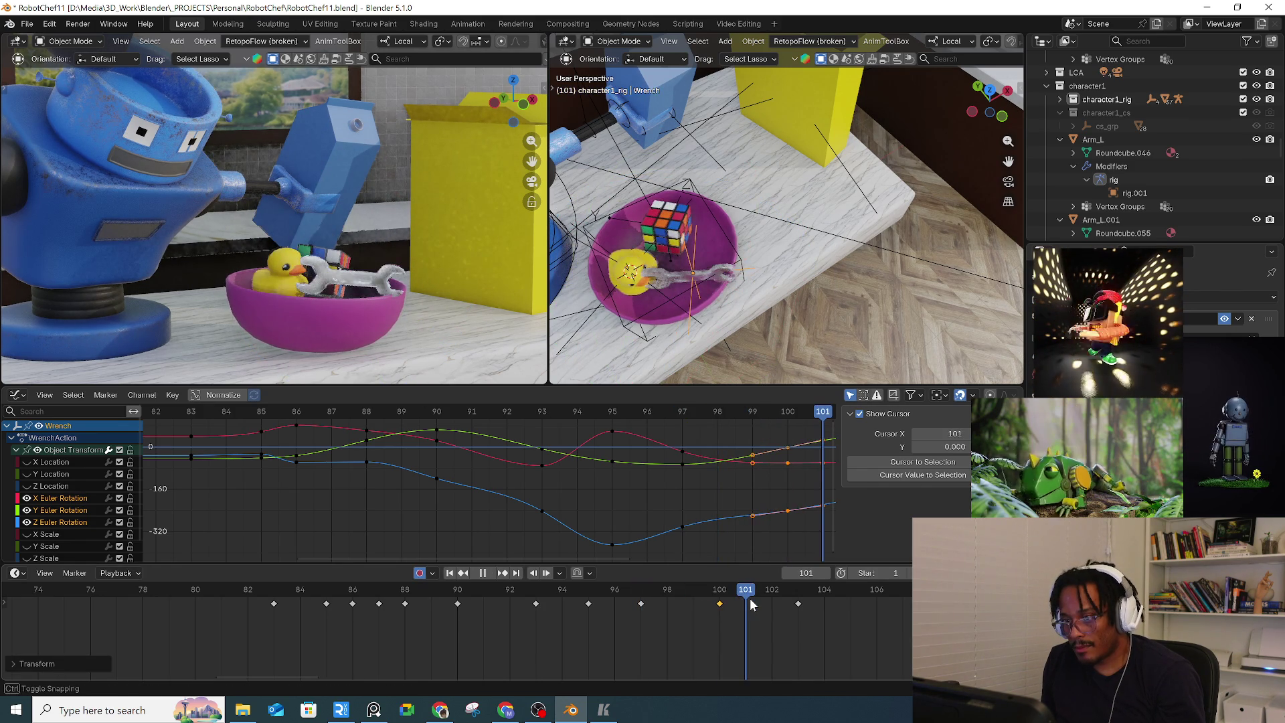
key(Escape)
middle_drag(742, 314, 757, 243)
key(g)
click(756, 251)
key(space)
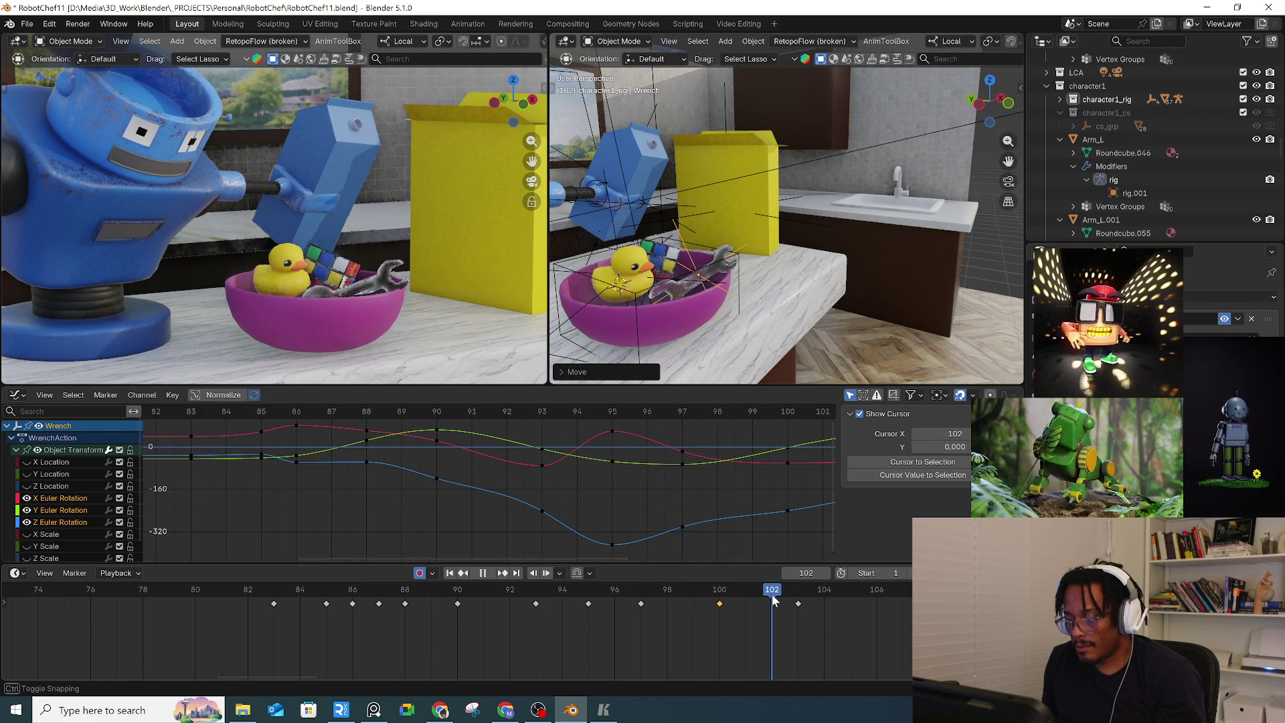
Delete the wrench's frame-103 key and re-pose it rotated -65.4° in the bowl
key(space)
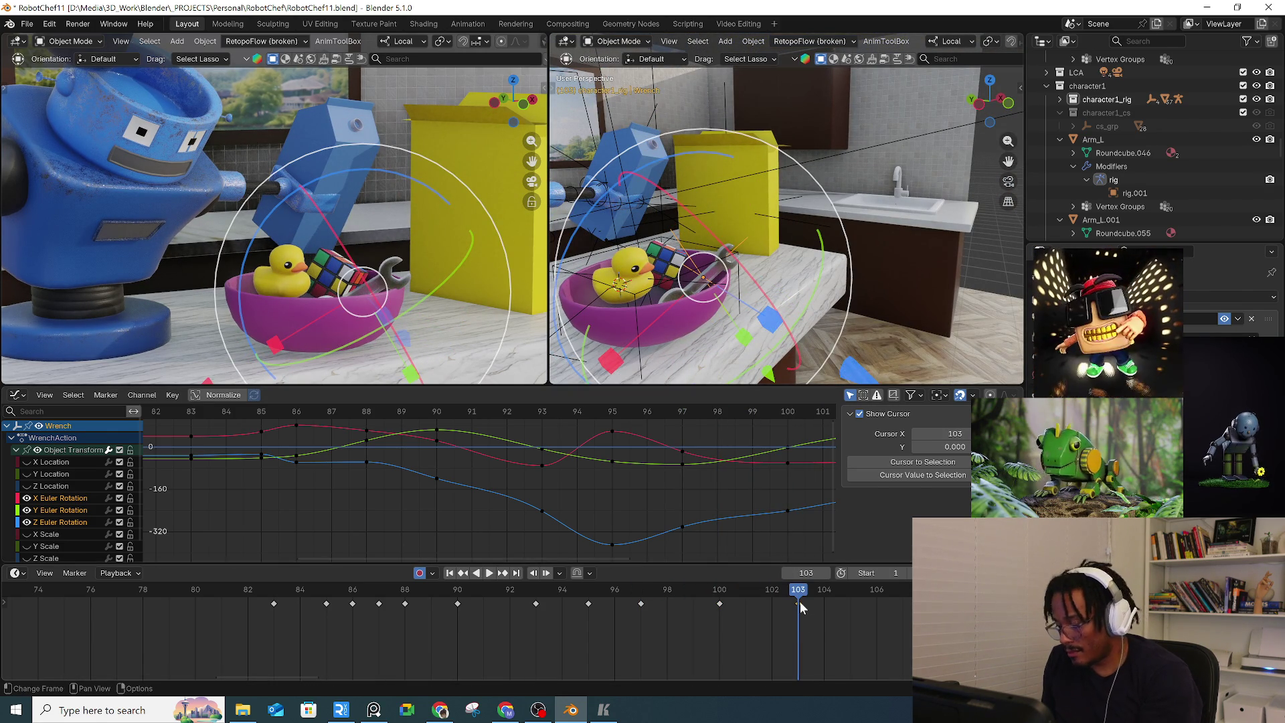
key(Delete)
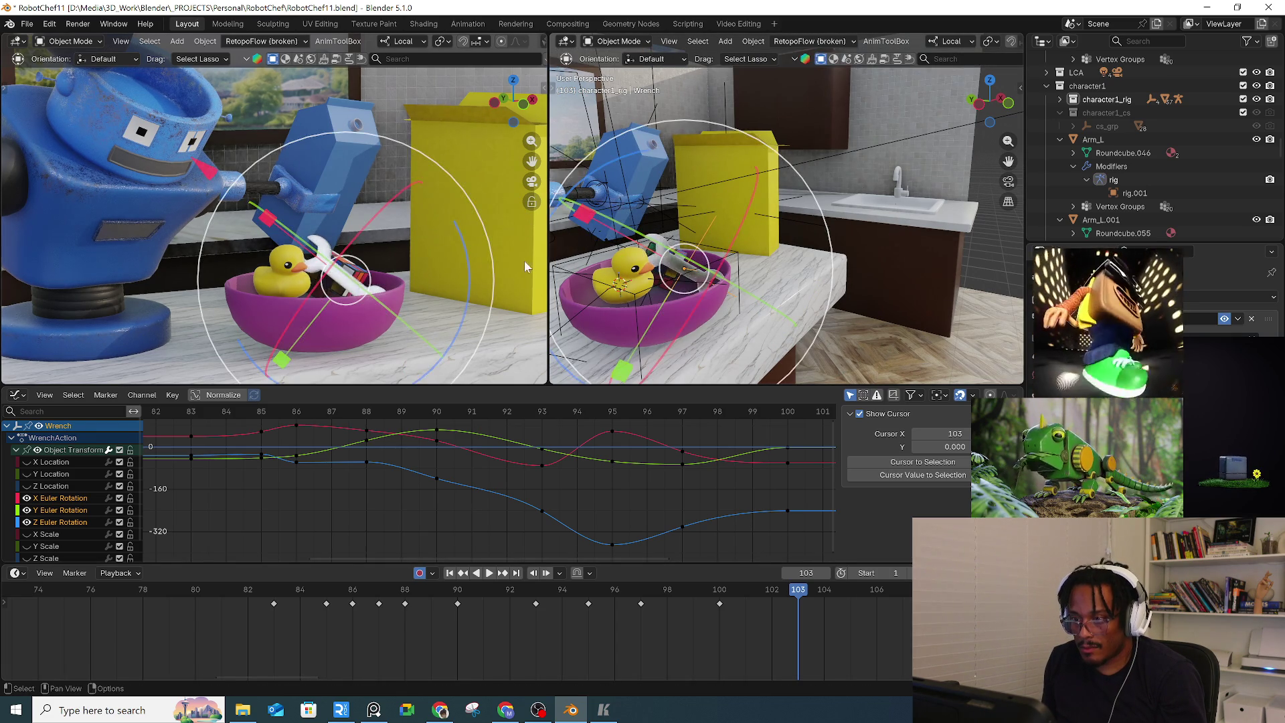
key(r)
click(420, 150)
key(g)
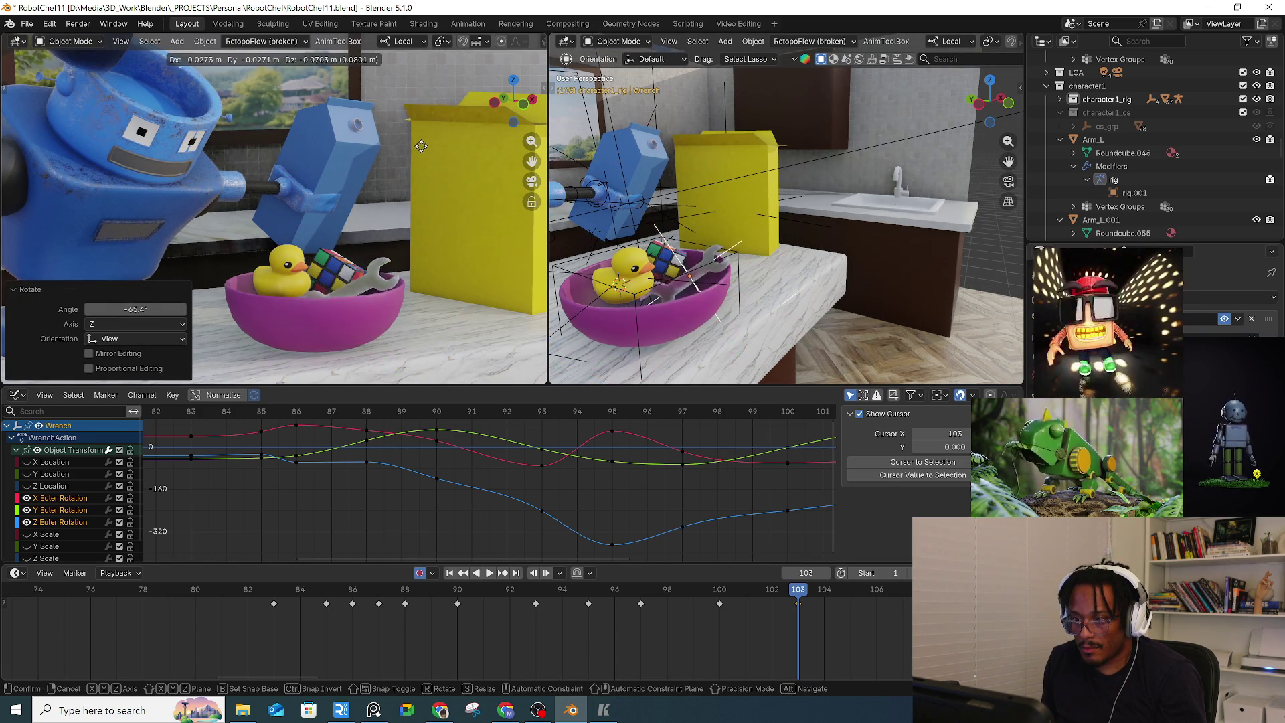
click(420, 147)
key(i)
key(space)
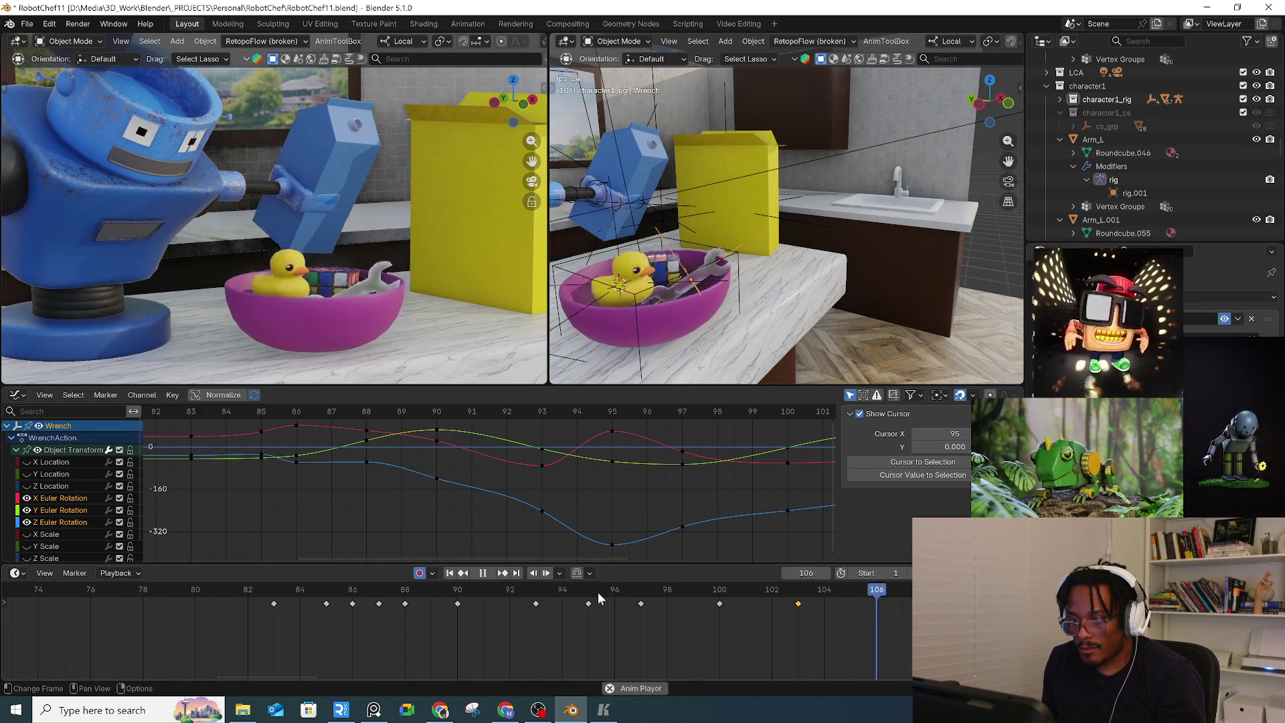
Nudge the wrench at frame 100 by about -0.113 m X, 0.056 m Y, -0.018 m Z
click(352, 603)
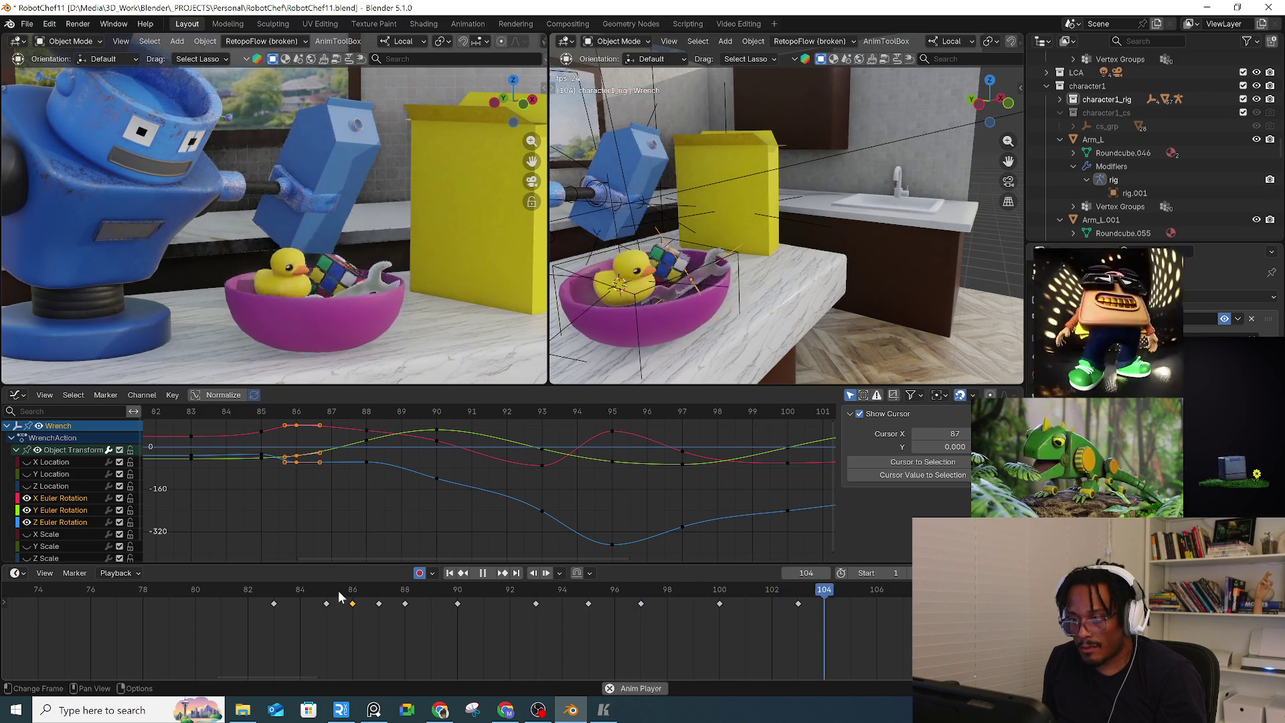
mouse_move(480, 592)
mouse_down()
mouse_move(710, 577)
mouse_move(794, 582)
mouse_move(847, 604)
mouse_up()
key(space)
key(g)
click(400, 257)
key(space)
Re-tilt the wrench at frame 103 and replay from frame 97 to check
key(r)
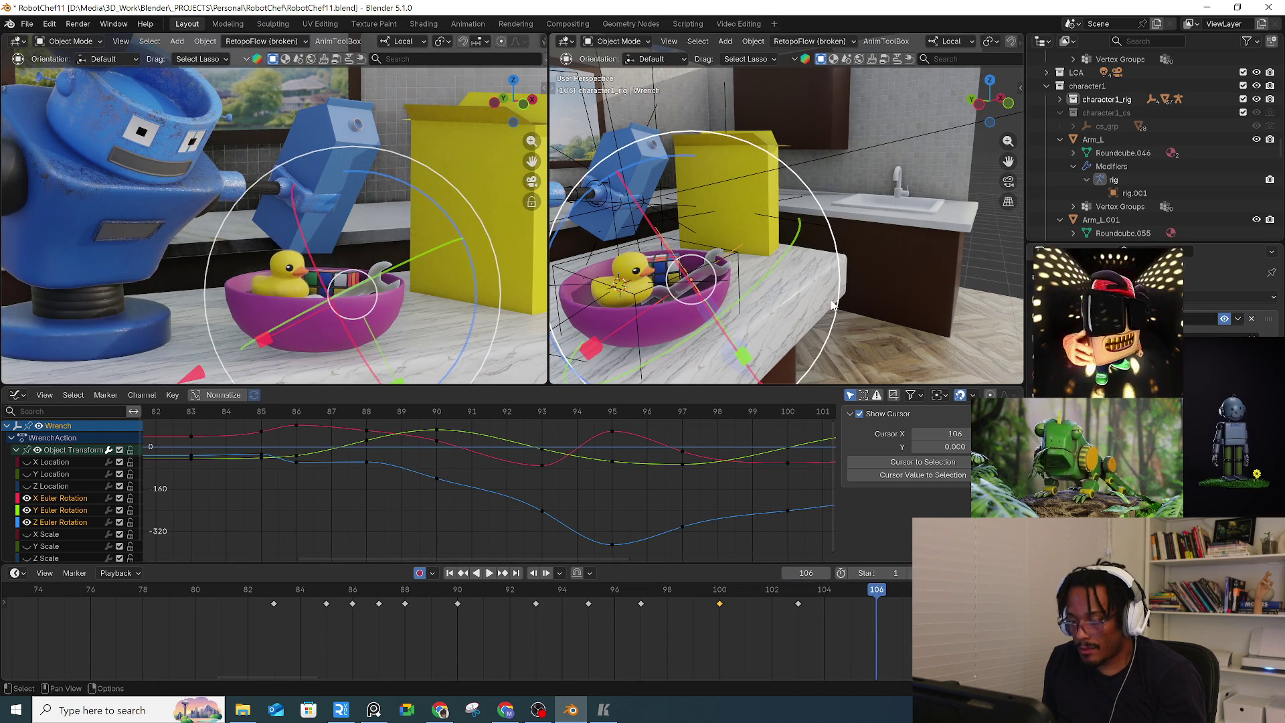
click(799, 590)
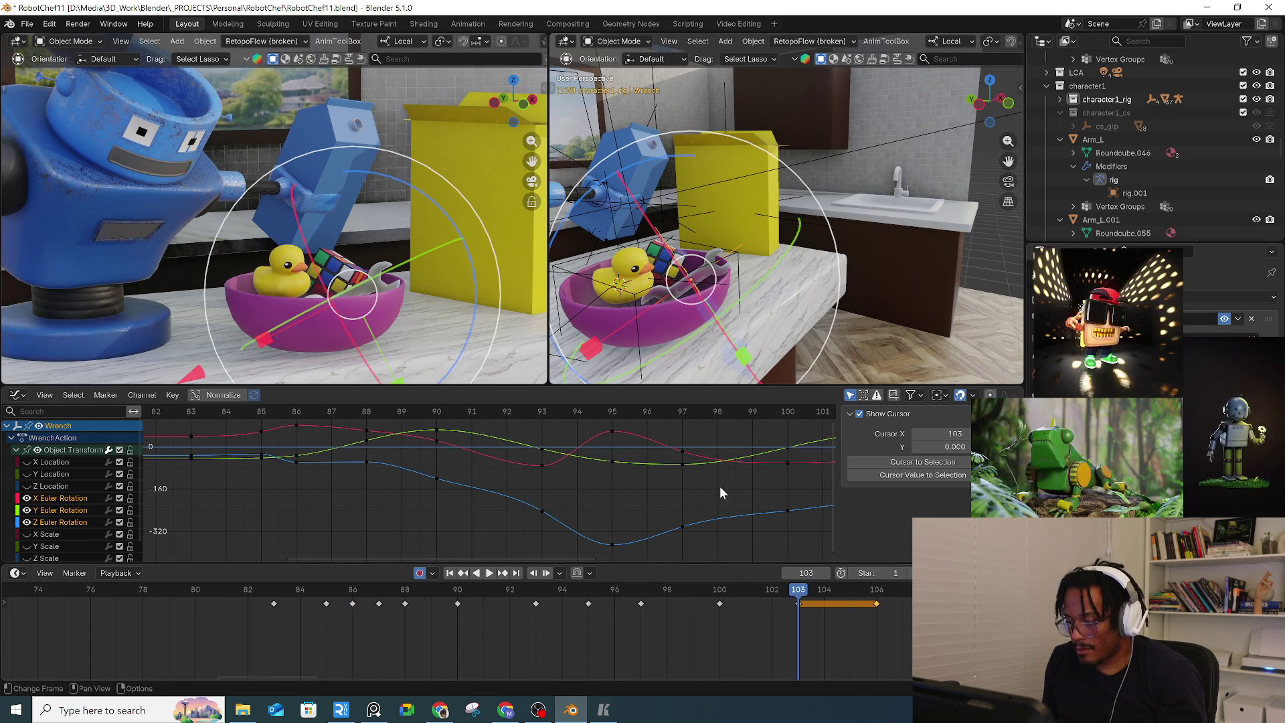
key(r)
click(475, 124)
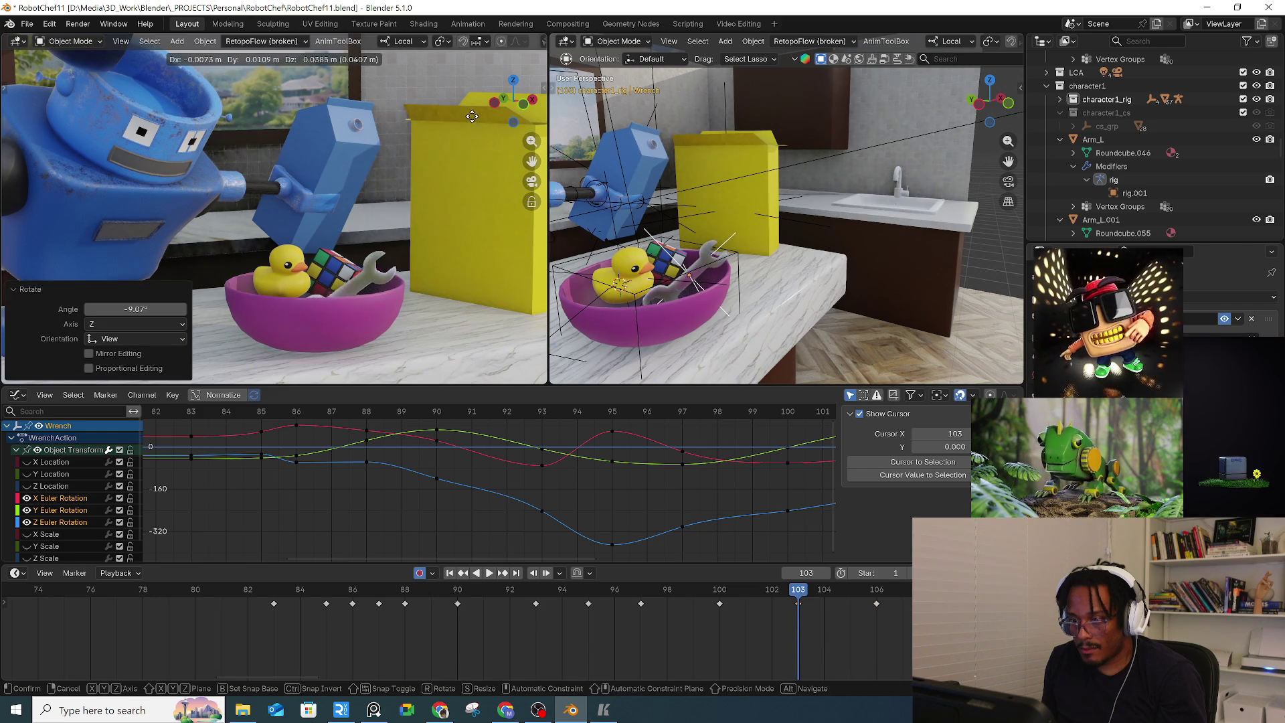
click(640, 592)
key(space)
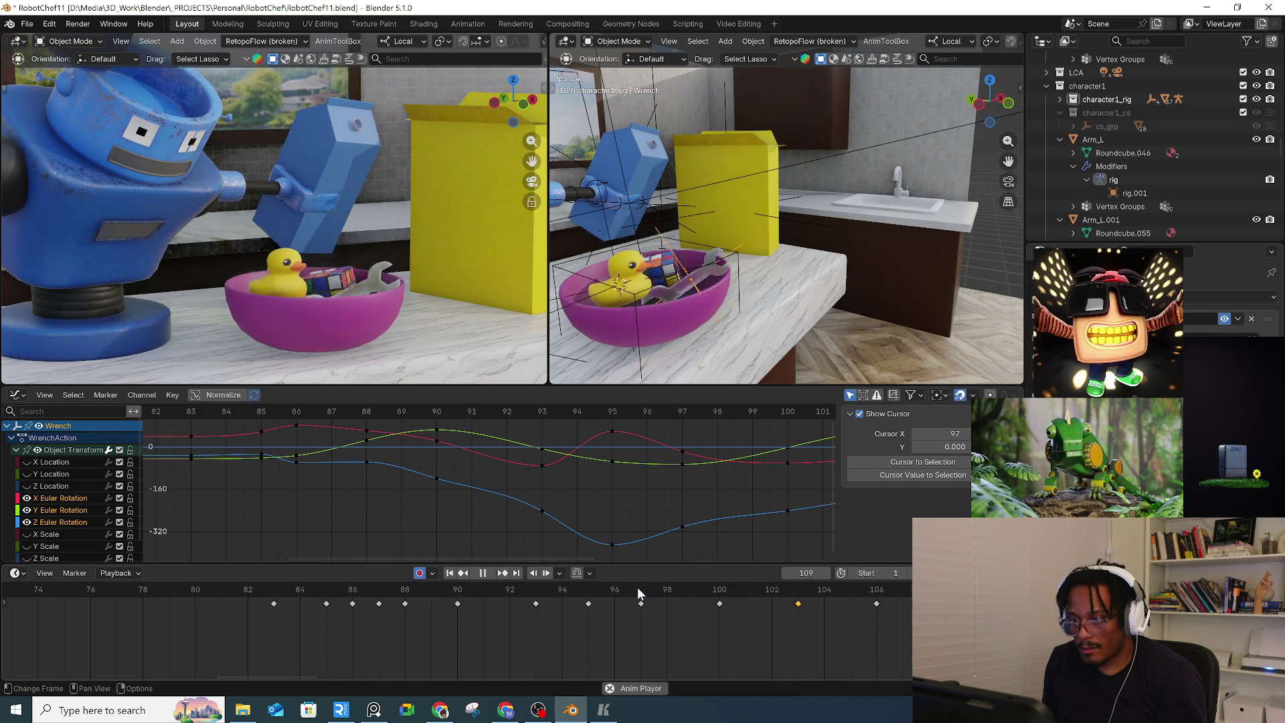
key(space)
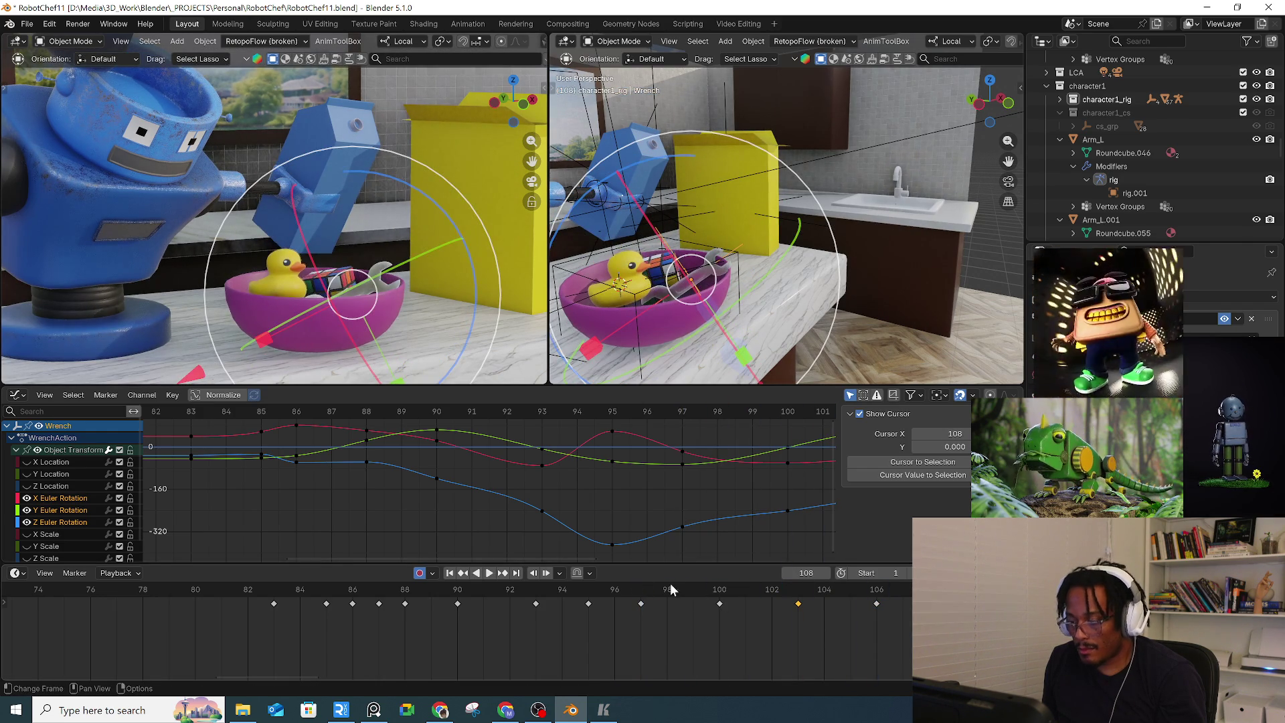
drag(669, 589, 980, 595)
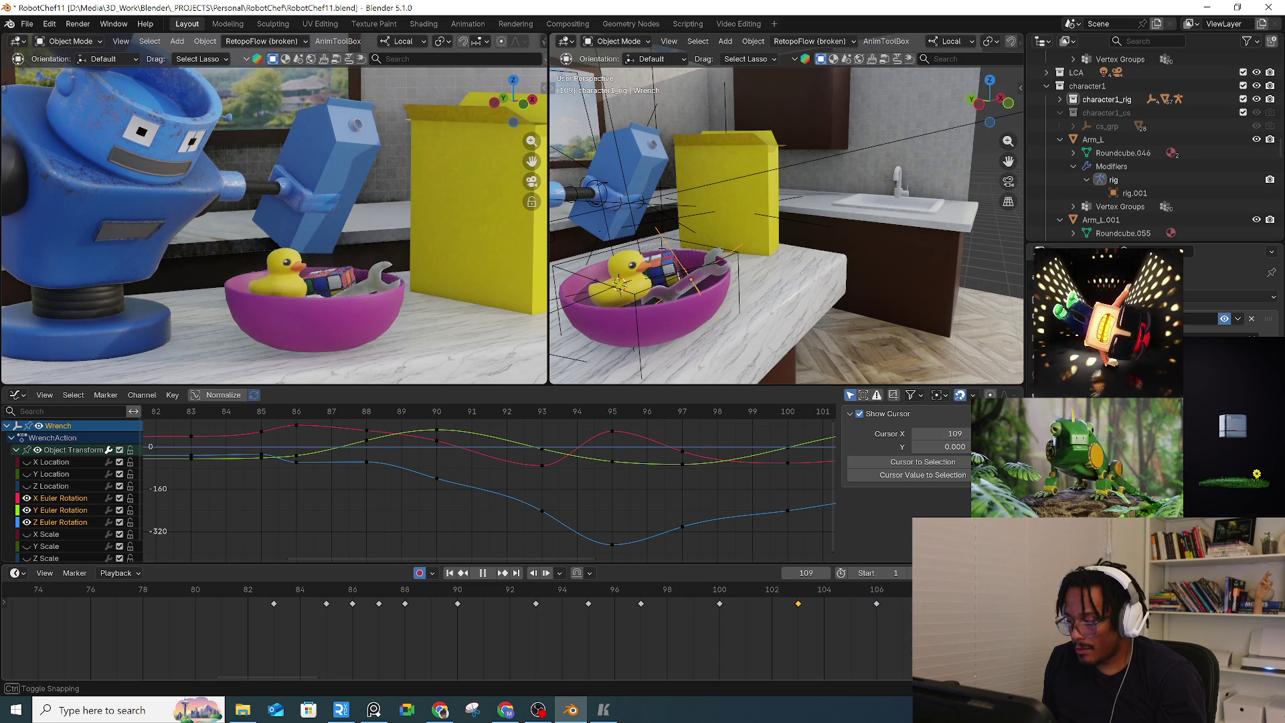
Key the wrench at frame 106 rotated 18° and nudged about -0.020 X, 0.027 Y, 0.084 Z m
click(875, 590)
text(r18)
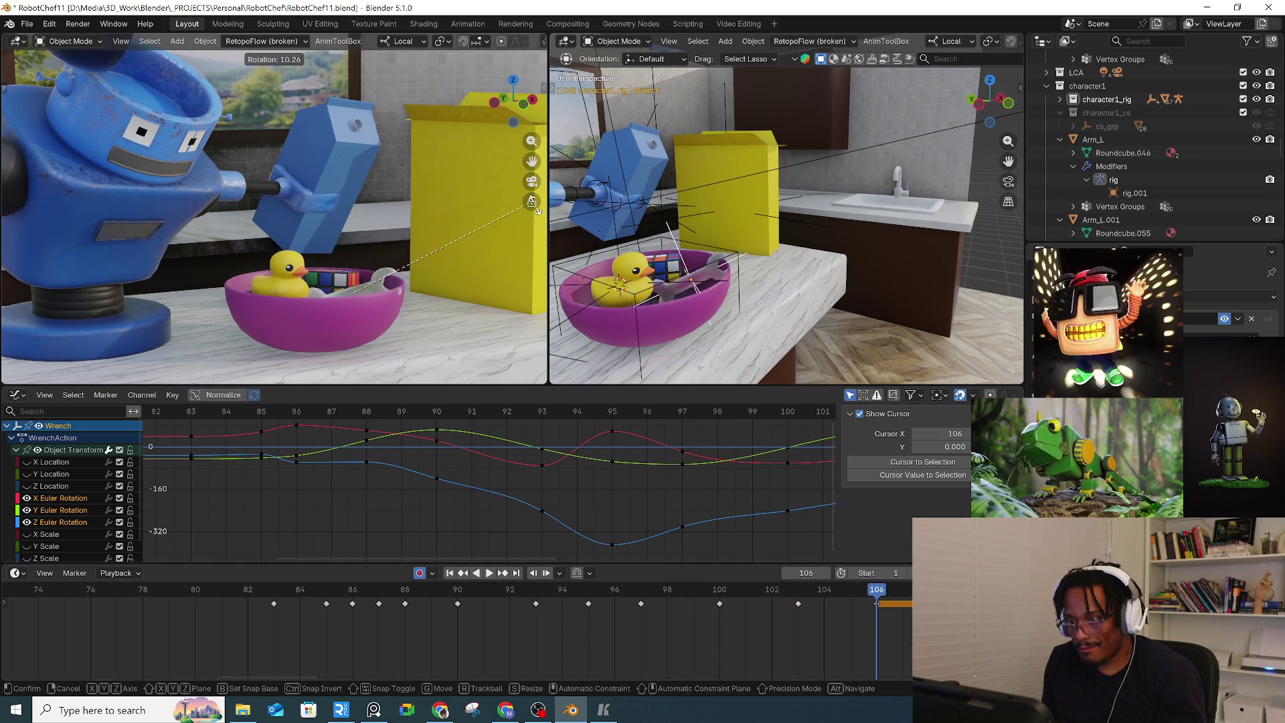
key(Return)
key(g)
click(697, 370)
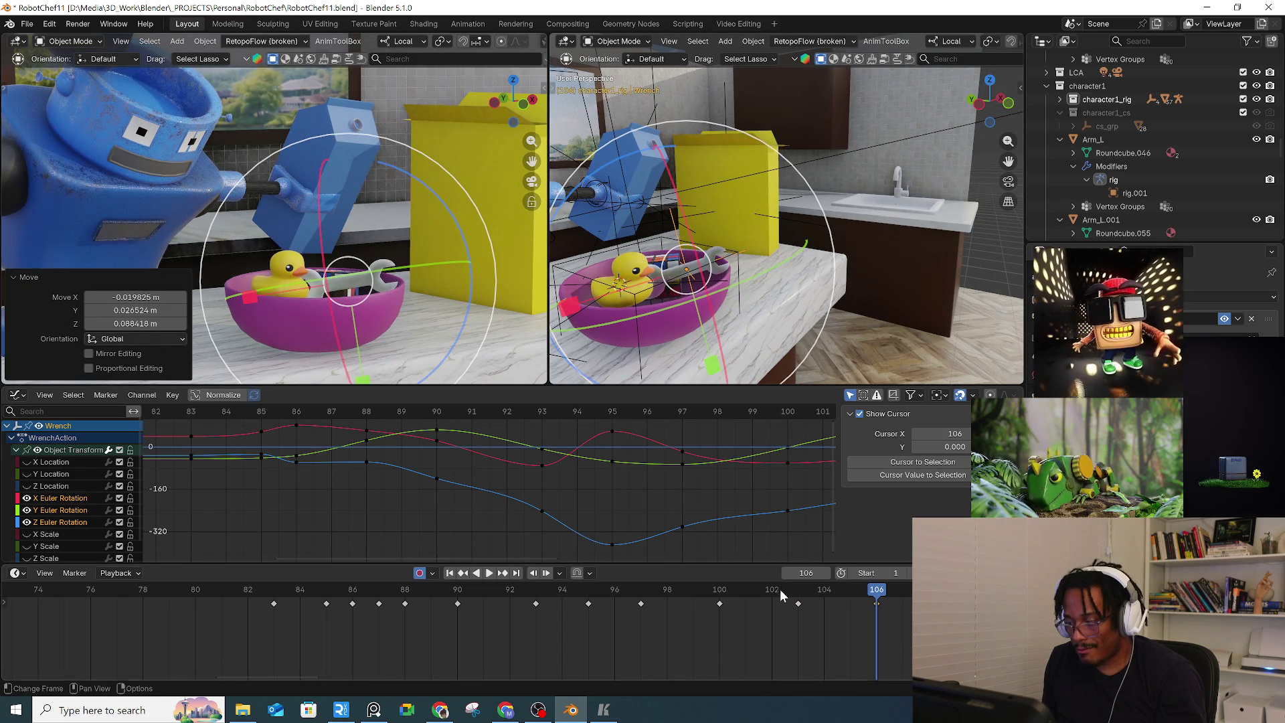
key(space)
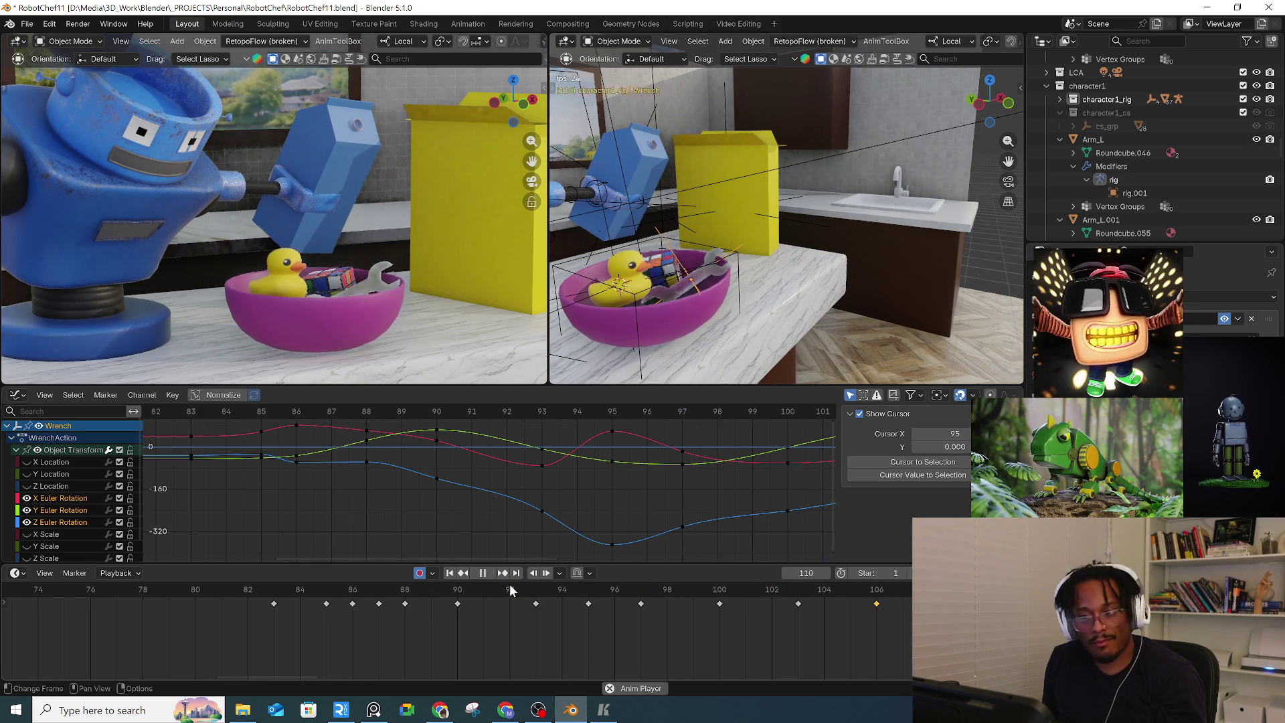
drag(356, 603, 276, 597)
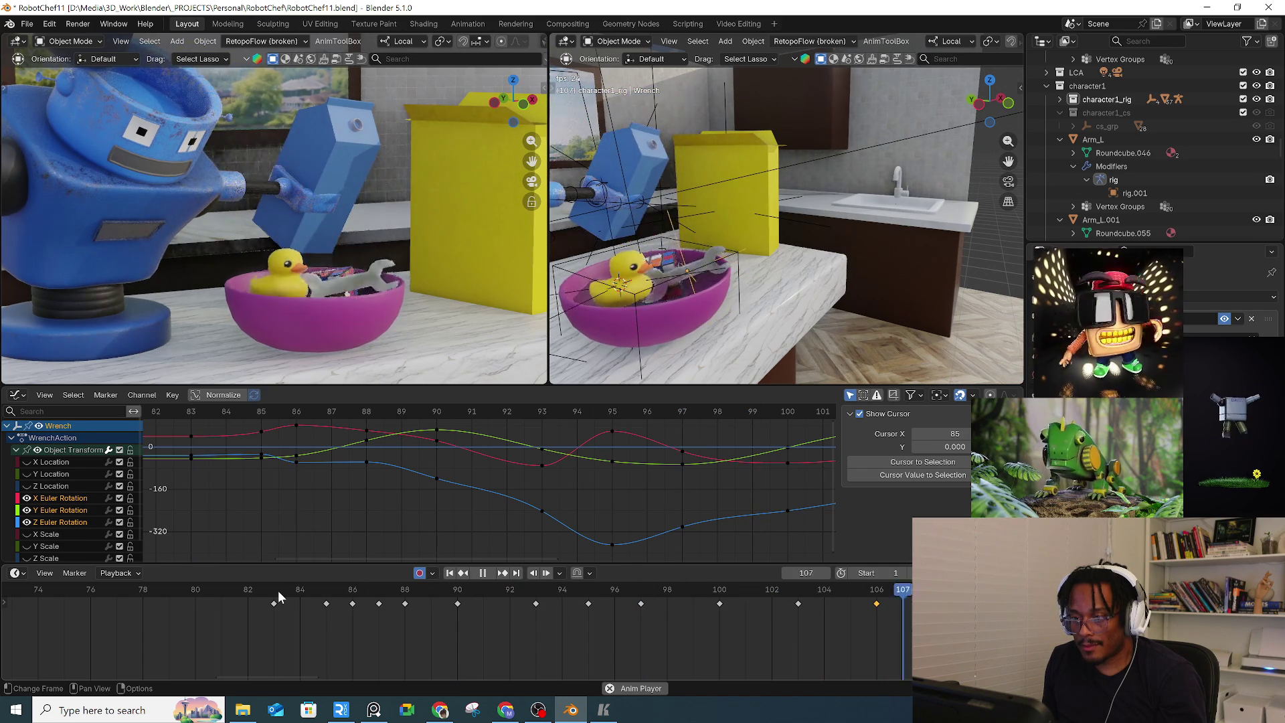
mouse_move(708, 595)
mouse_down()
mouse_move(815, 587)
mouse_move(884, 609)
mouse_up()
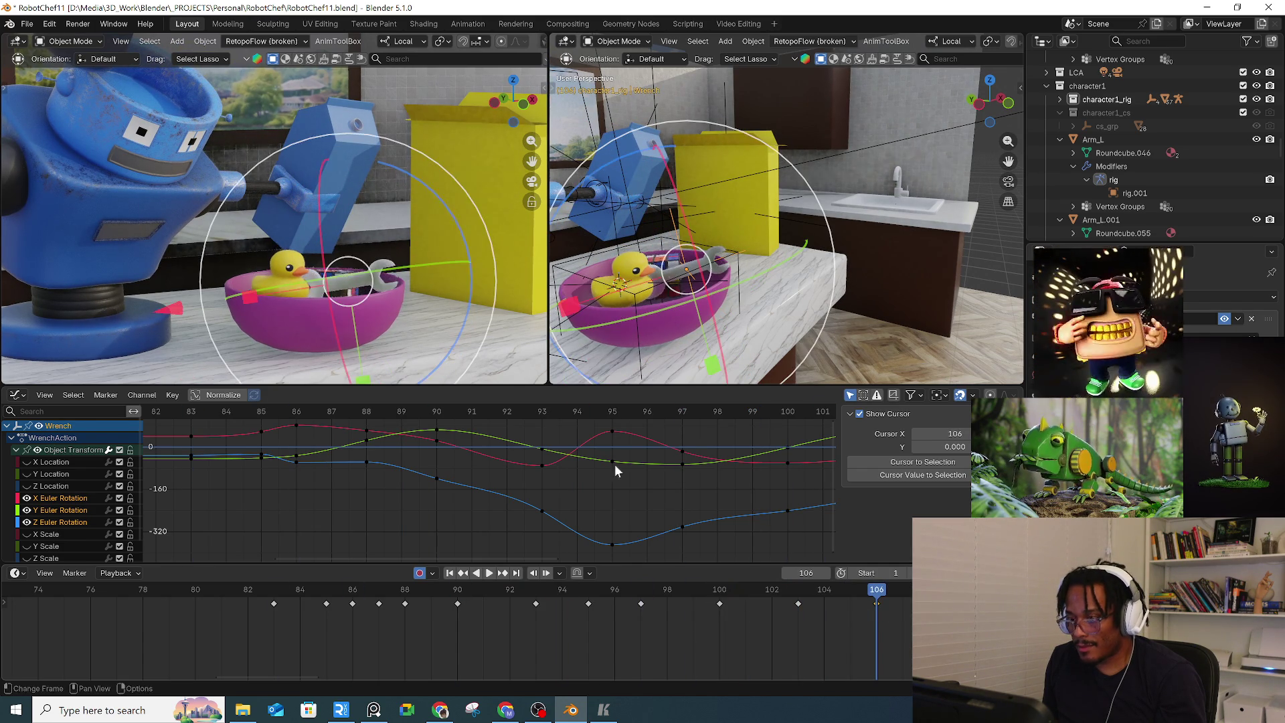
Move and turn the wrench at frame 106, shift a keyframe in time, and replay
key(g)
click(545, 331)
key(r)
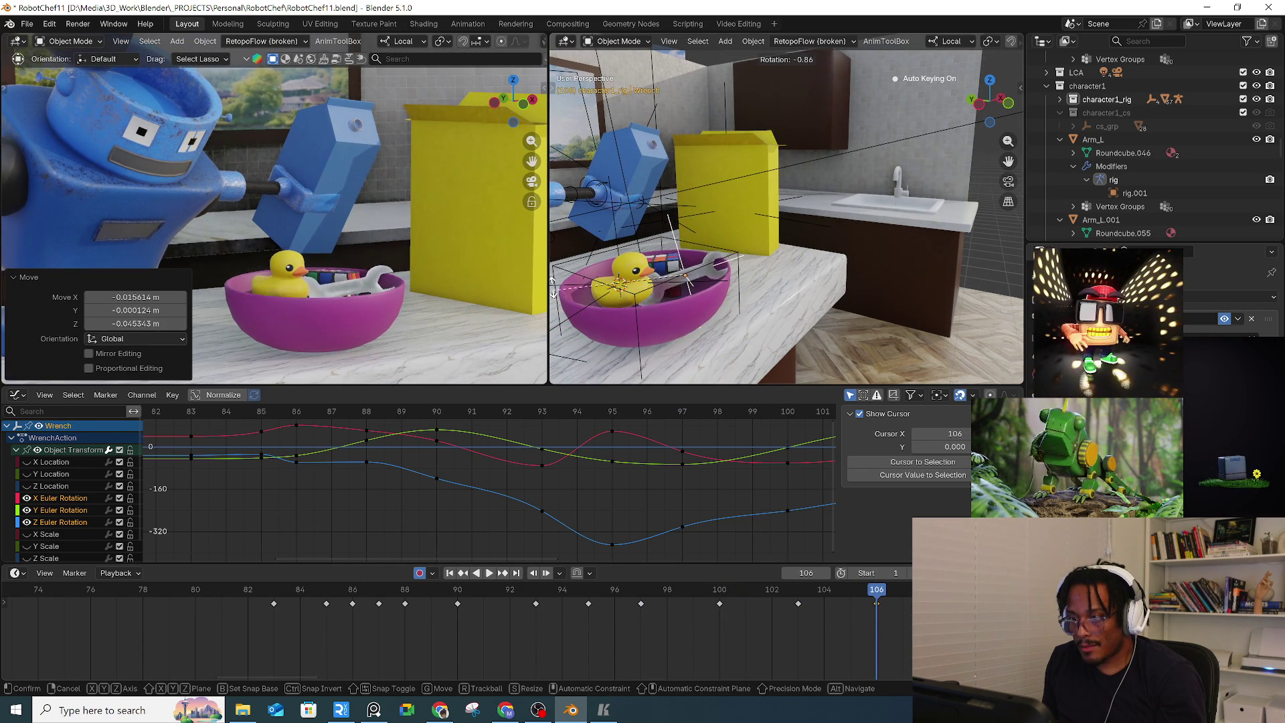
click(550, 264)
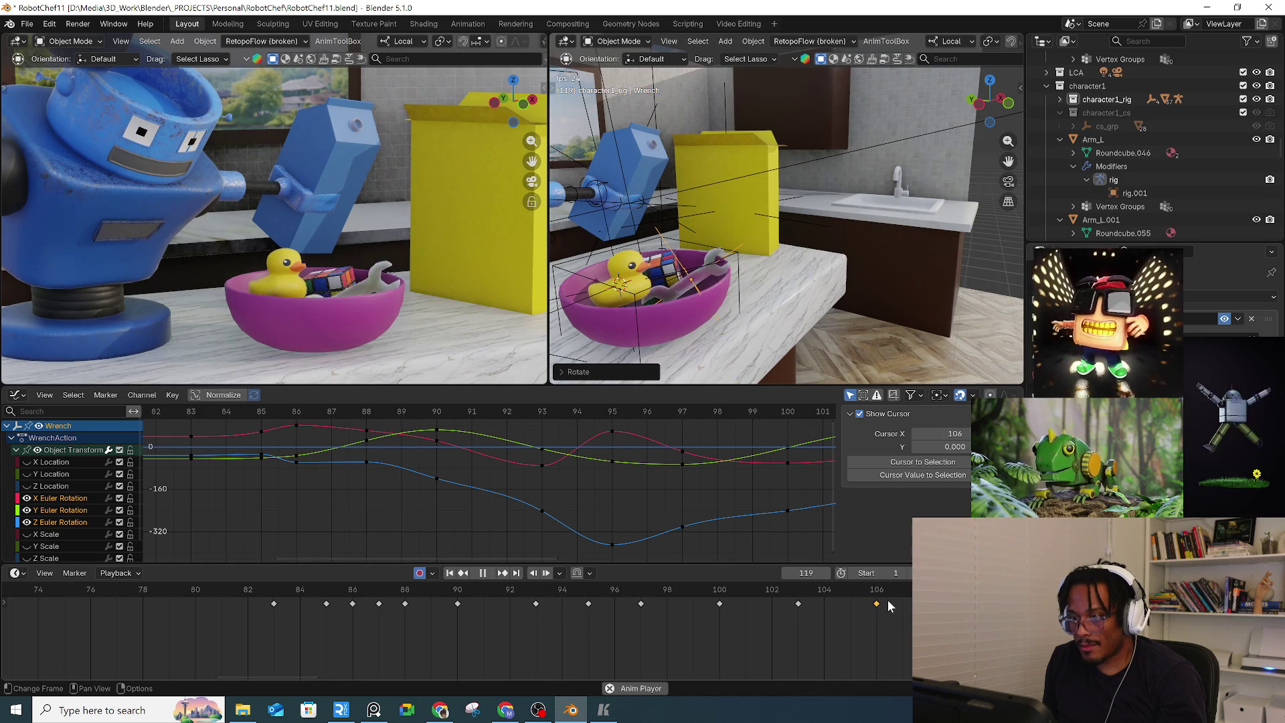
key(space)
key(g)
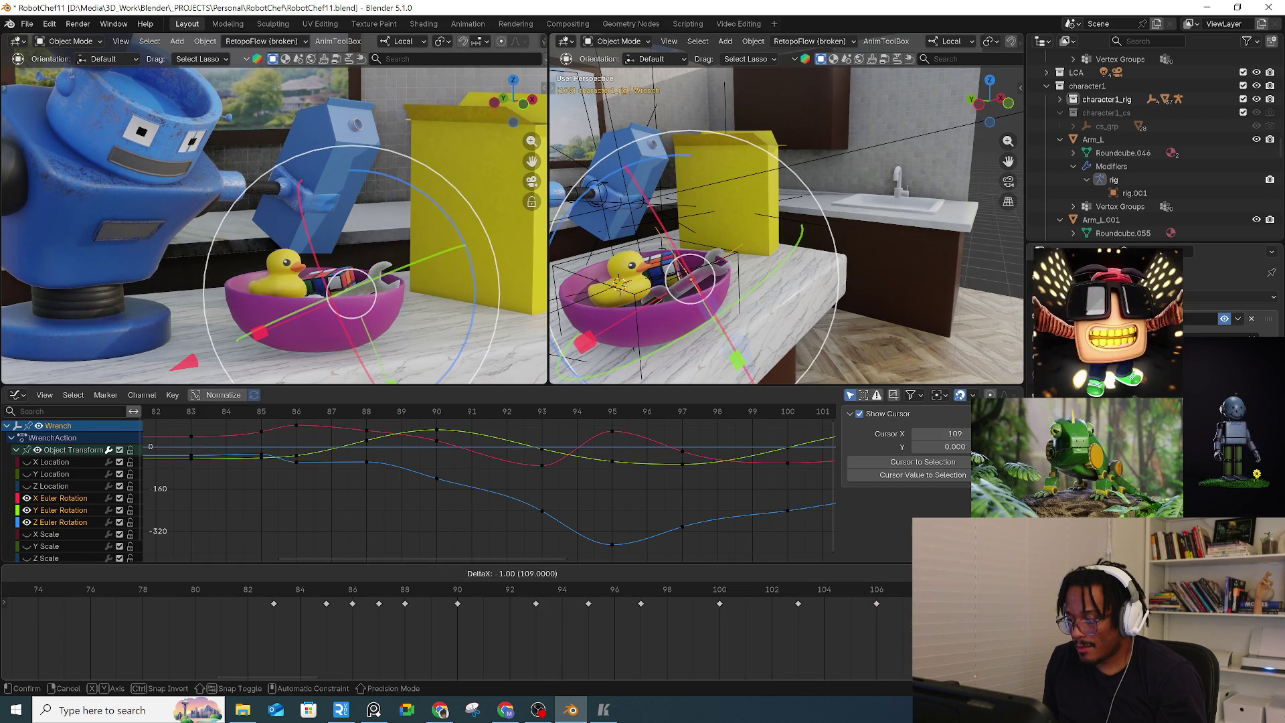
click(854, 589)
mouse_move(853, 589)
mouse_down()
mouse_move(769, 594)
mouse_move(865, 597)
mouse_move(797, 595)
mouse_up()
key(space)
key(space)
Reposition the wrench at frame 103, then move and turn it again at frame 106
key(g)
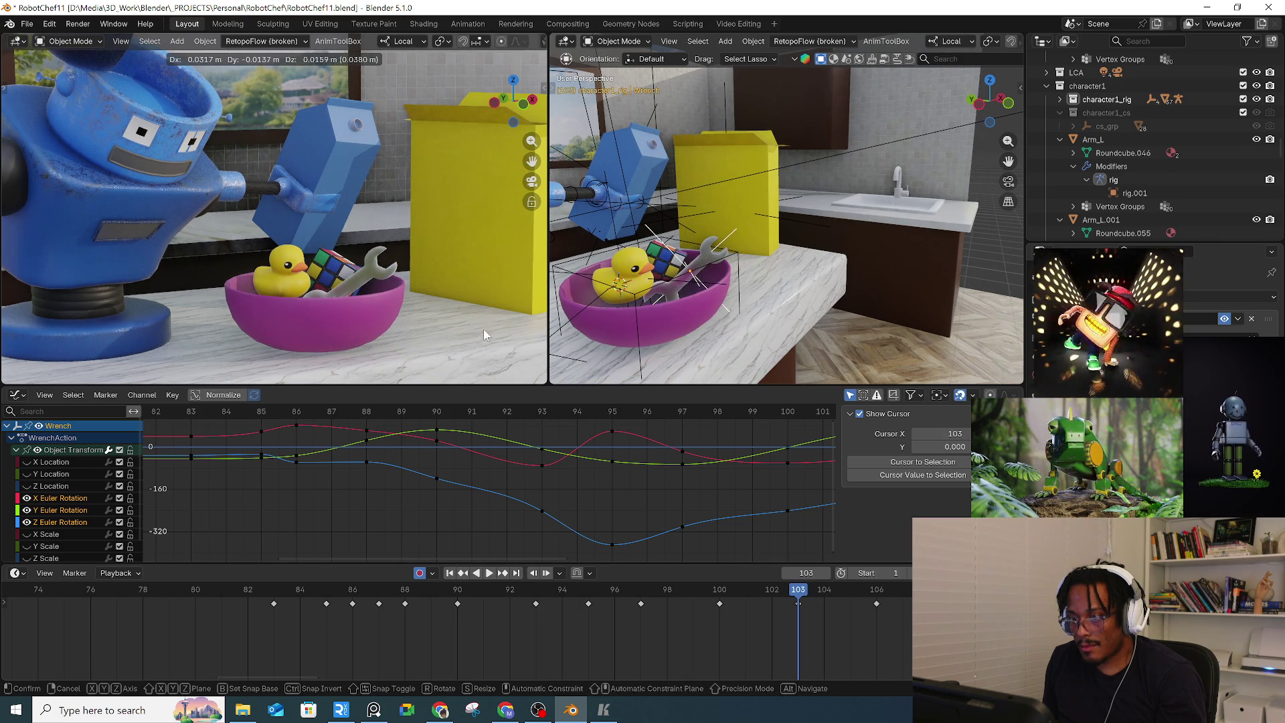
click(486, 335)
key(Up)
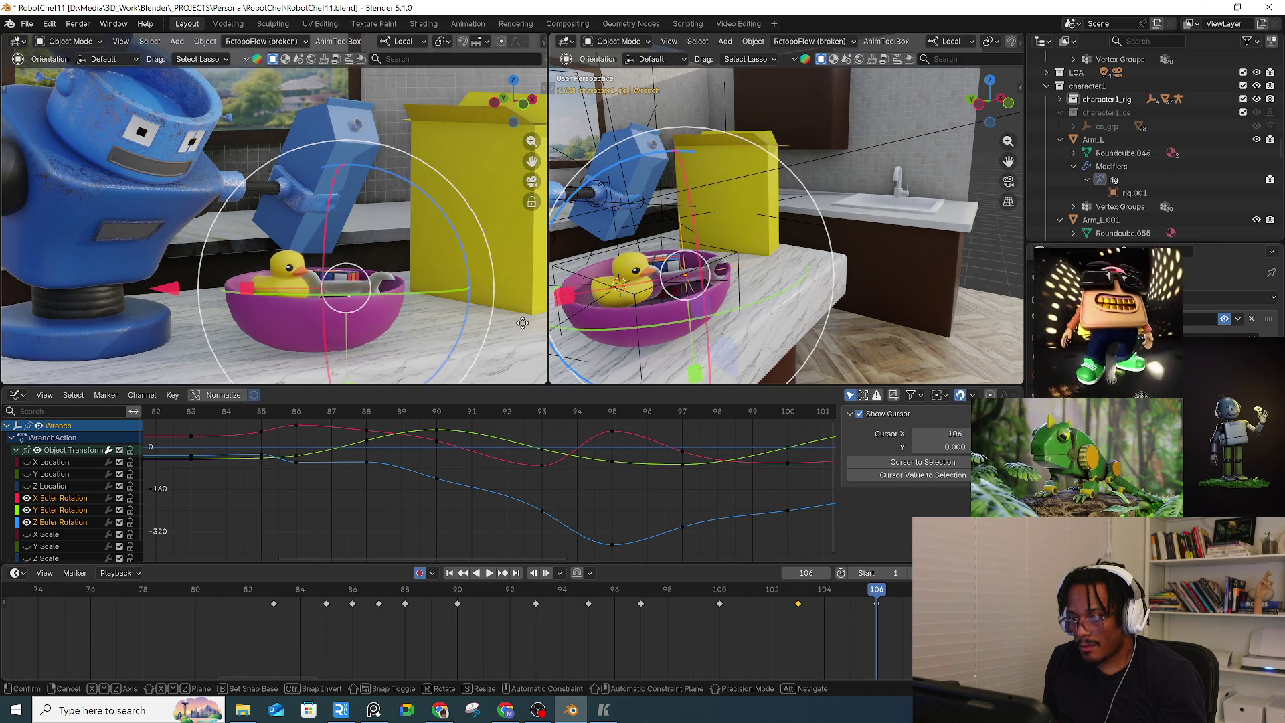
key(g)
click(523, 324)
key(r)
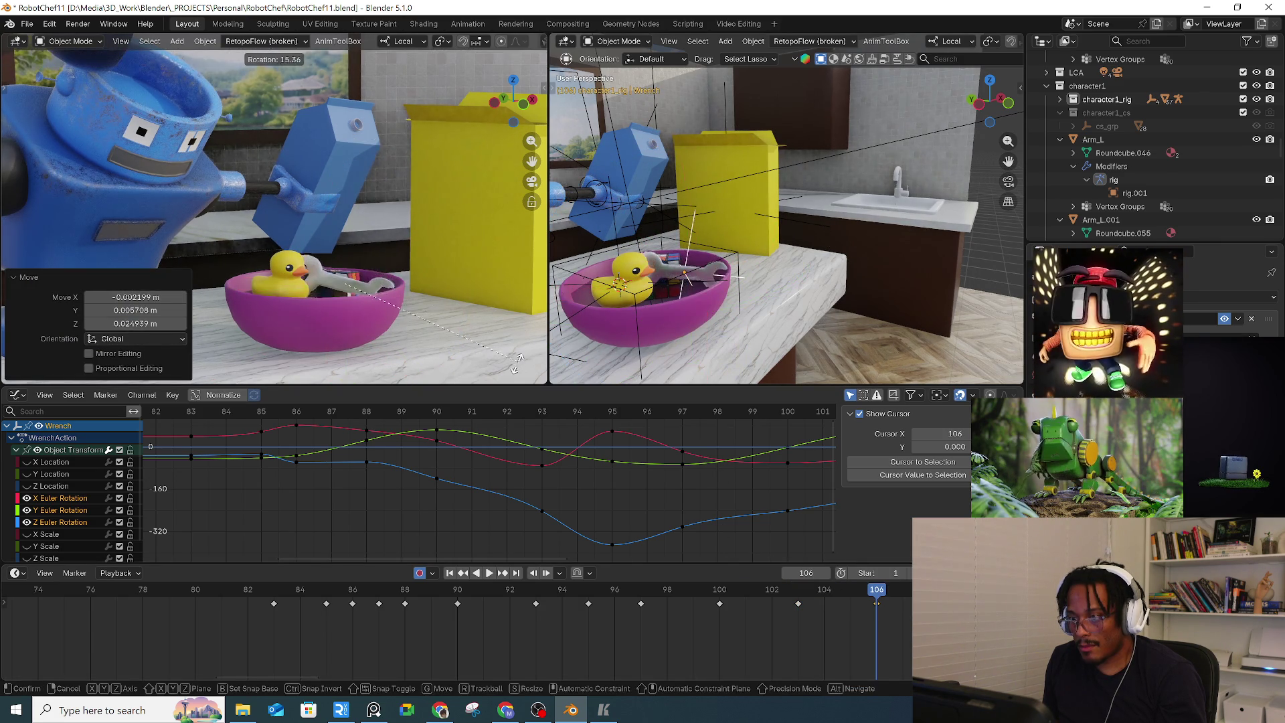
click(517, 361)
Key the wrench at frame 103, then turn it -34.2° and 11.9° at frame 106 and key it
drag(853, 592, 795, 597)
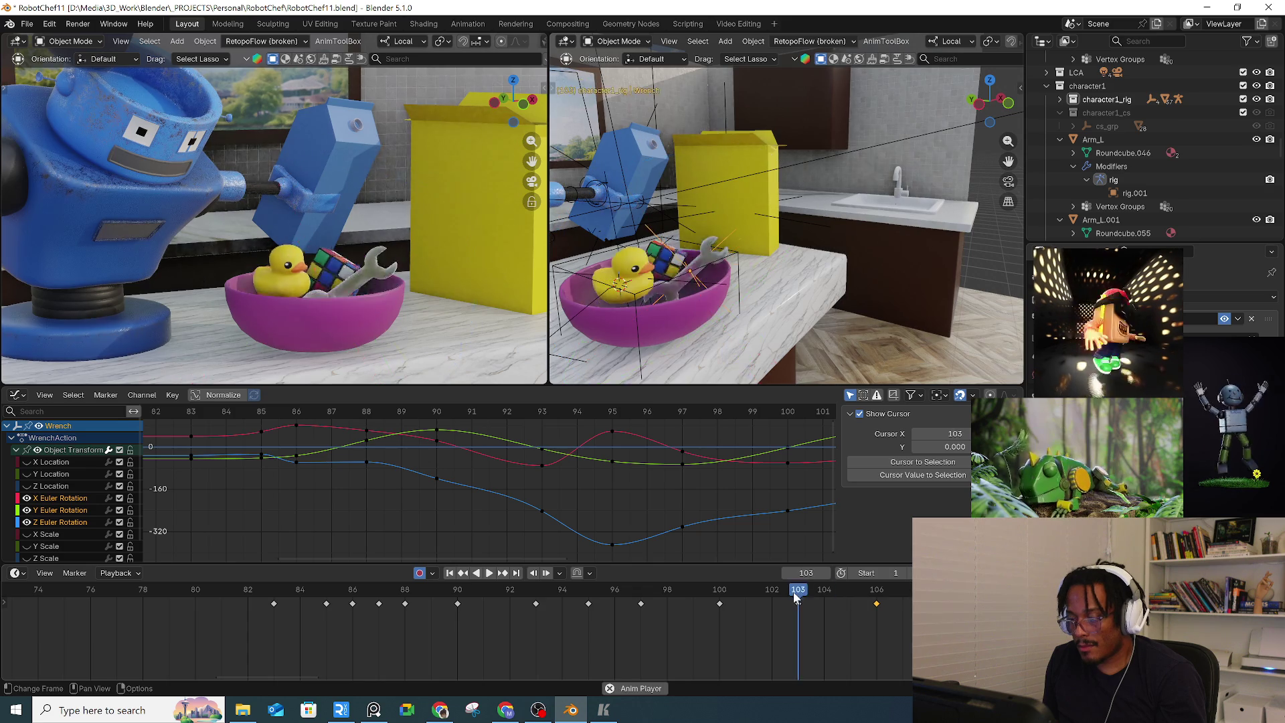
key(i)
click(872, 592)
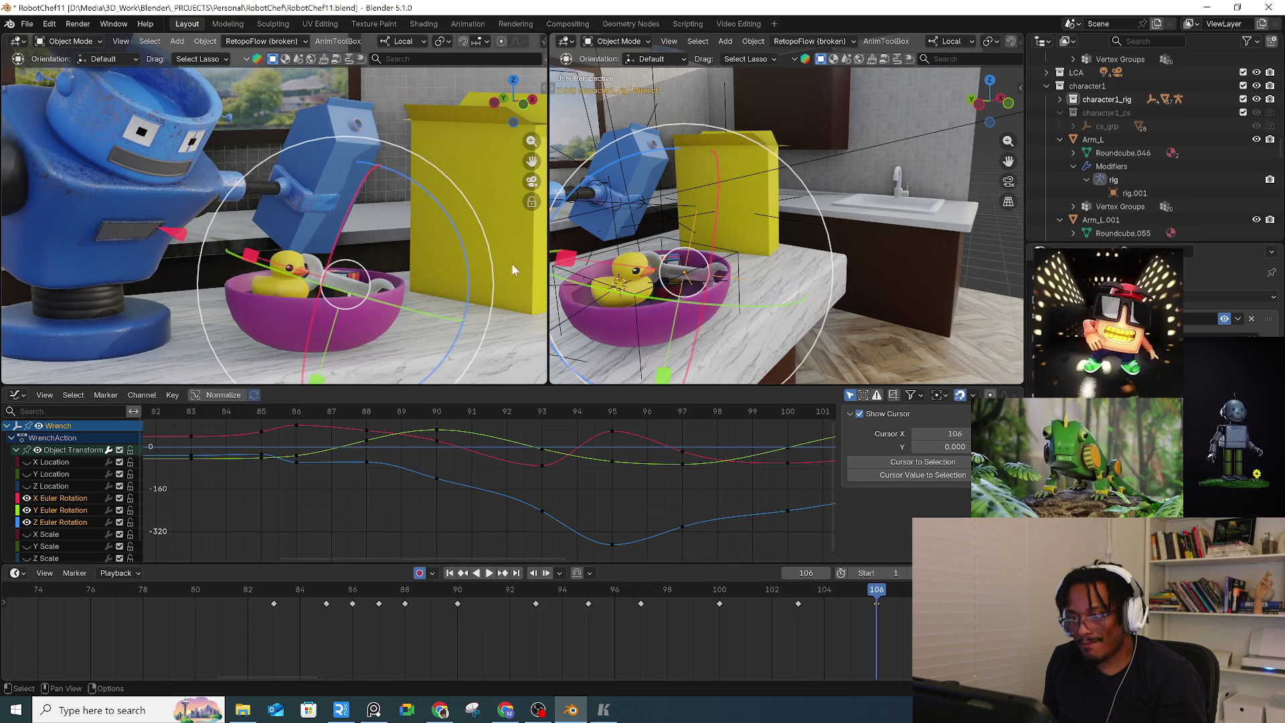
key(r)
click(513, 183)
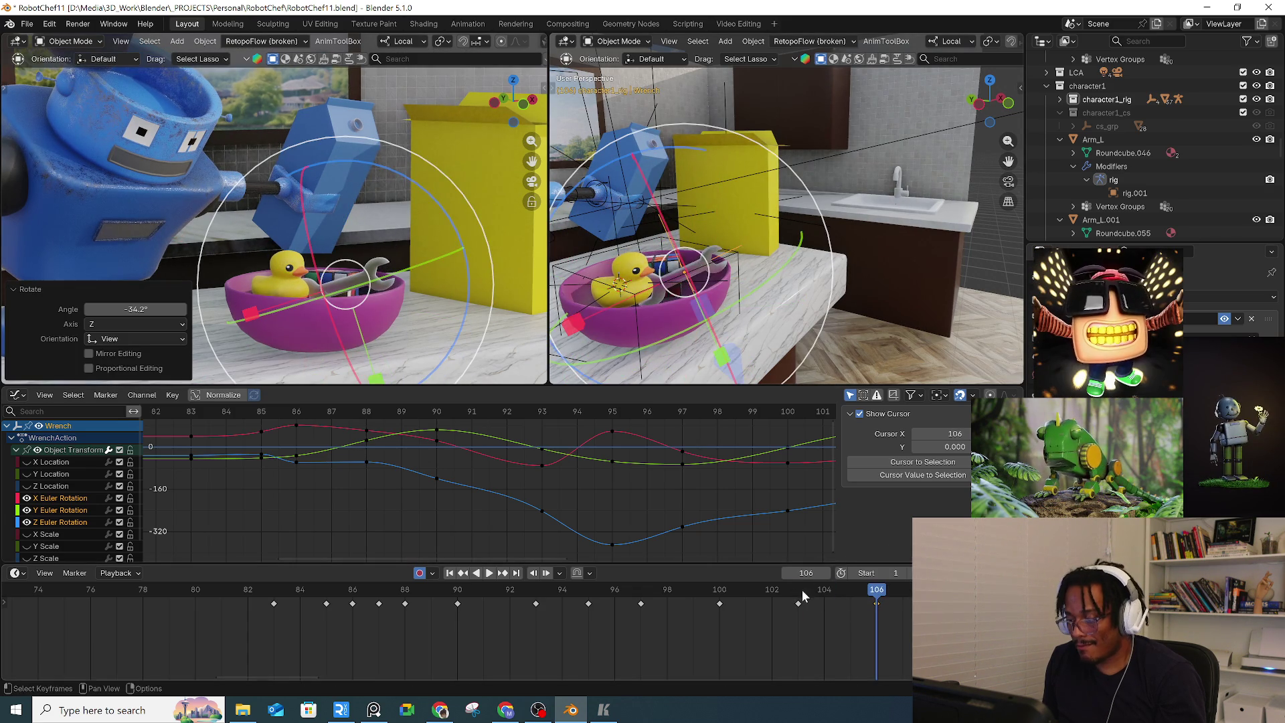
key(i)
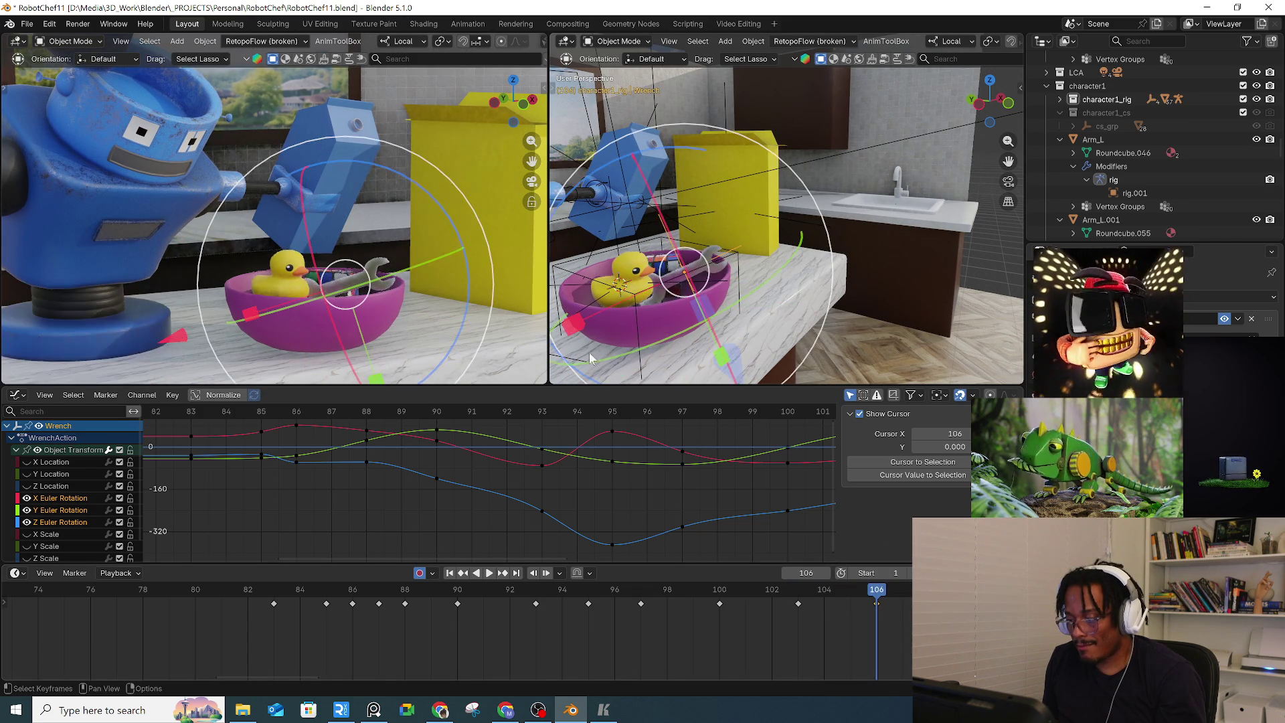
key(r)
click(631, 388)
key(i)
key(space)
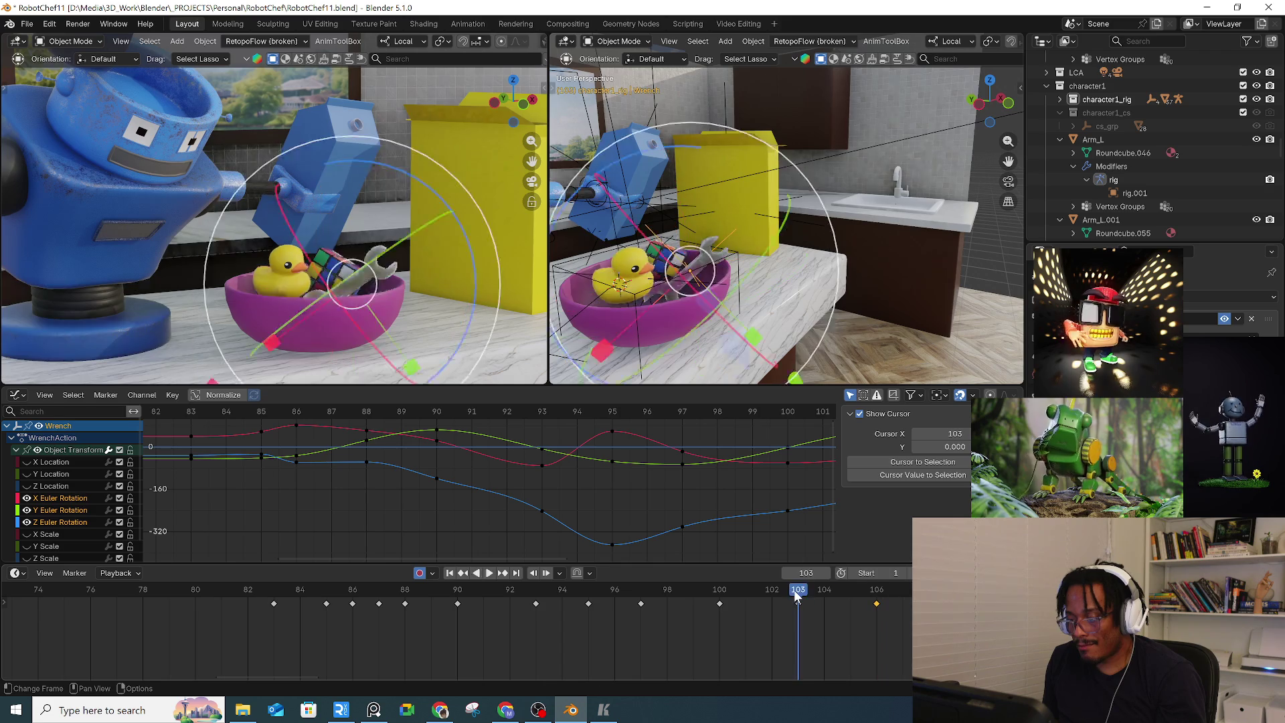
Look through the scene camera and replay the animation from near the start
key(KP_0)
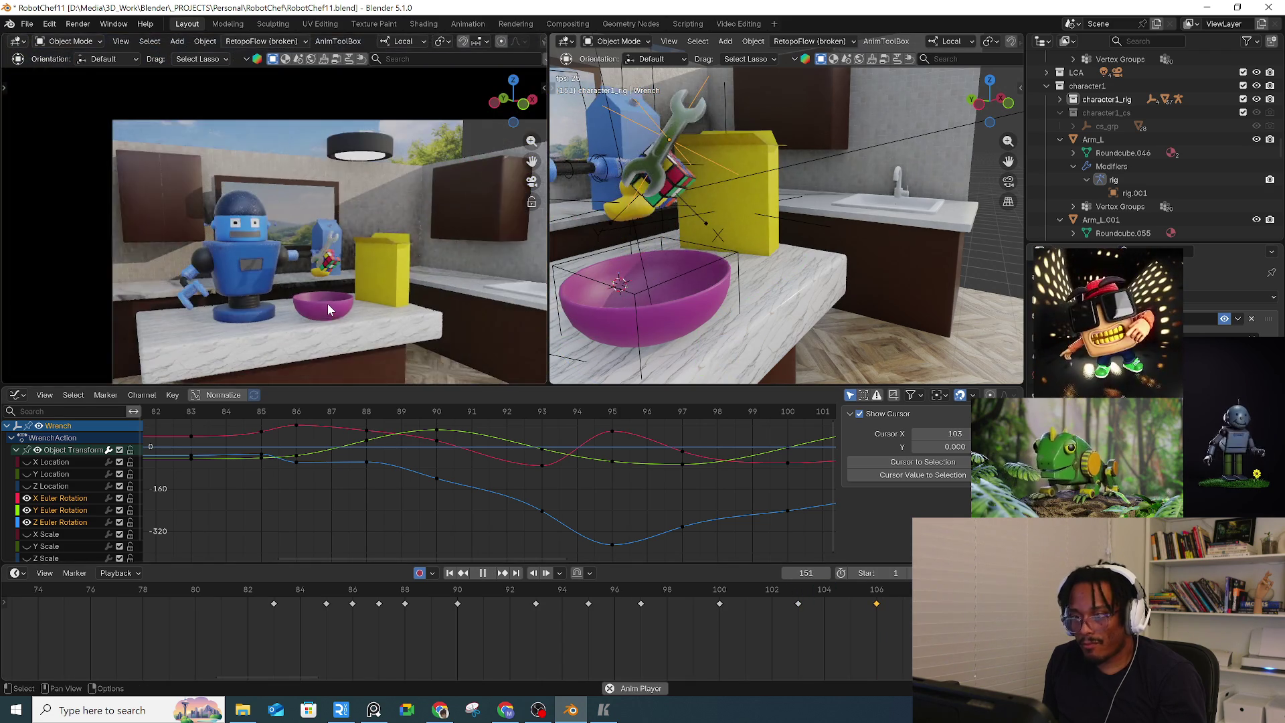
drag(295, 593, 359, 596)
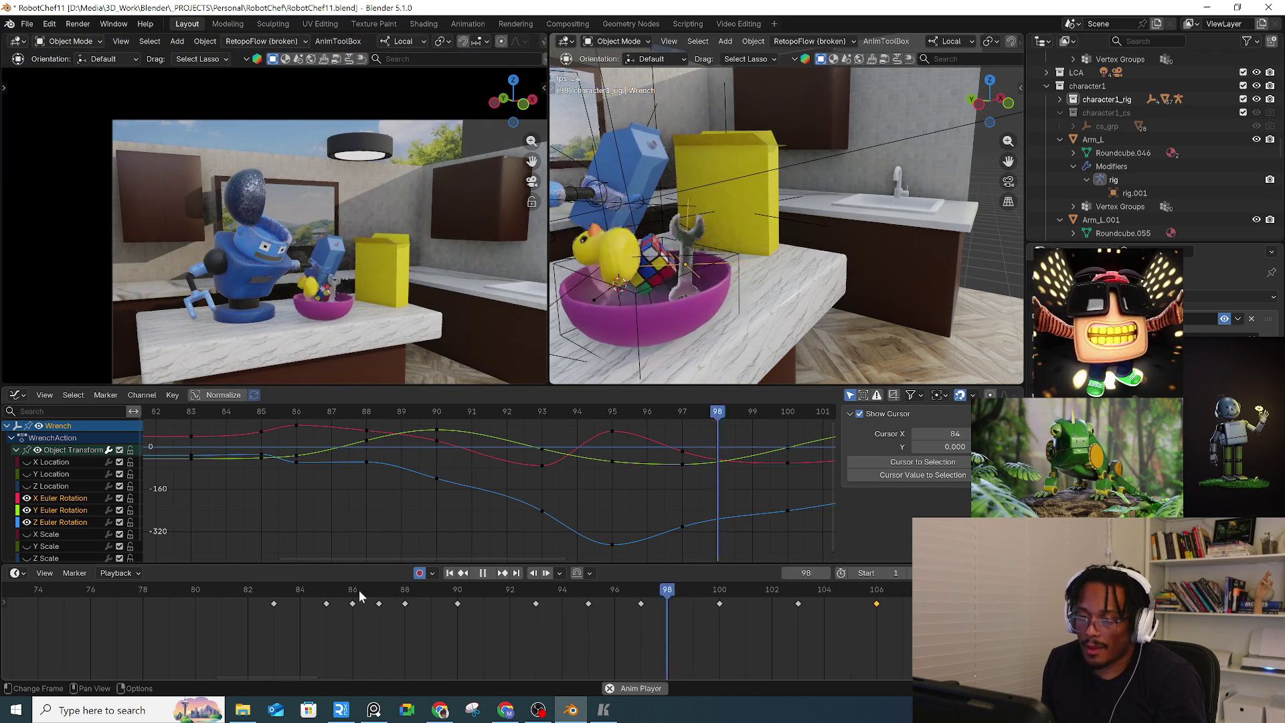
key(space)
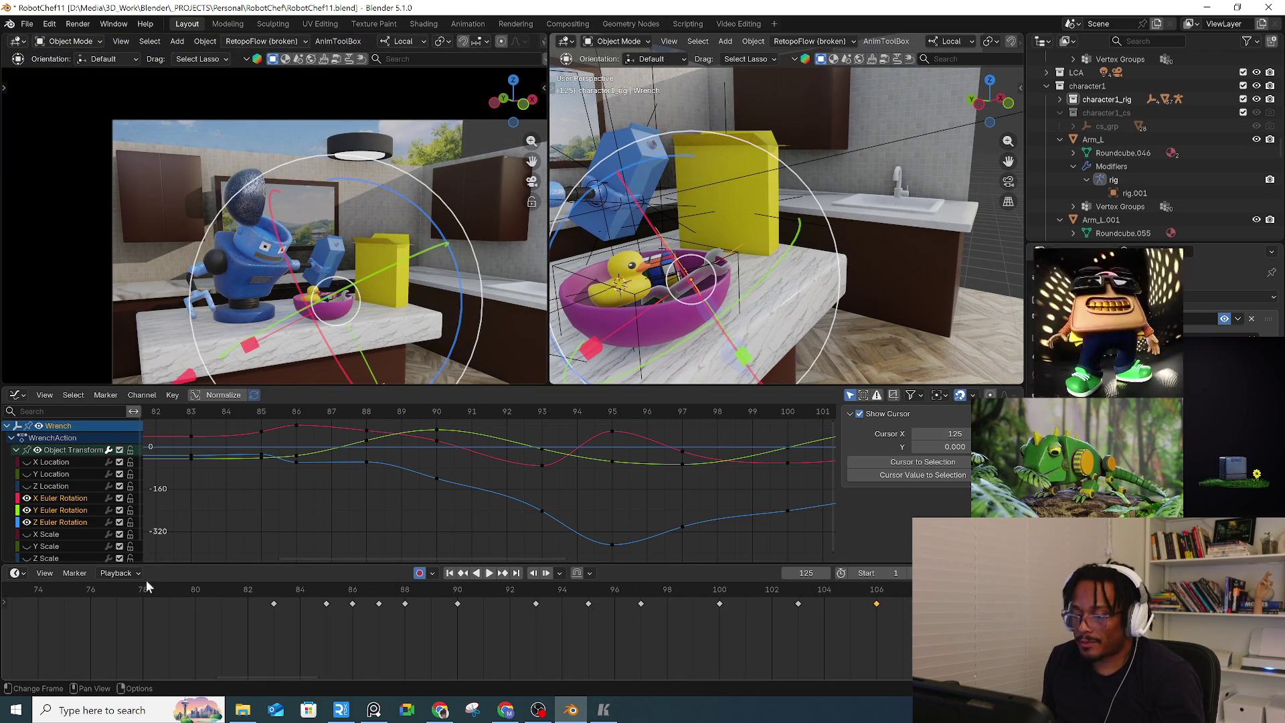
scroll(275, 497, down, 15)
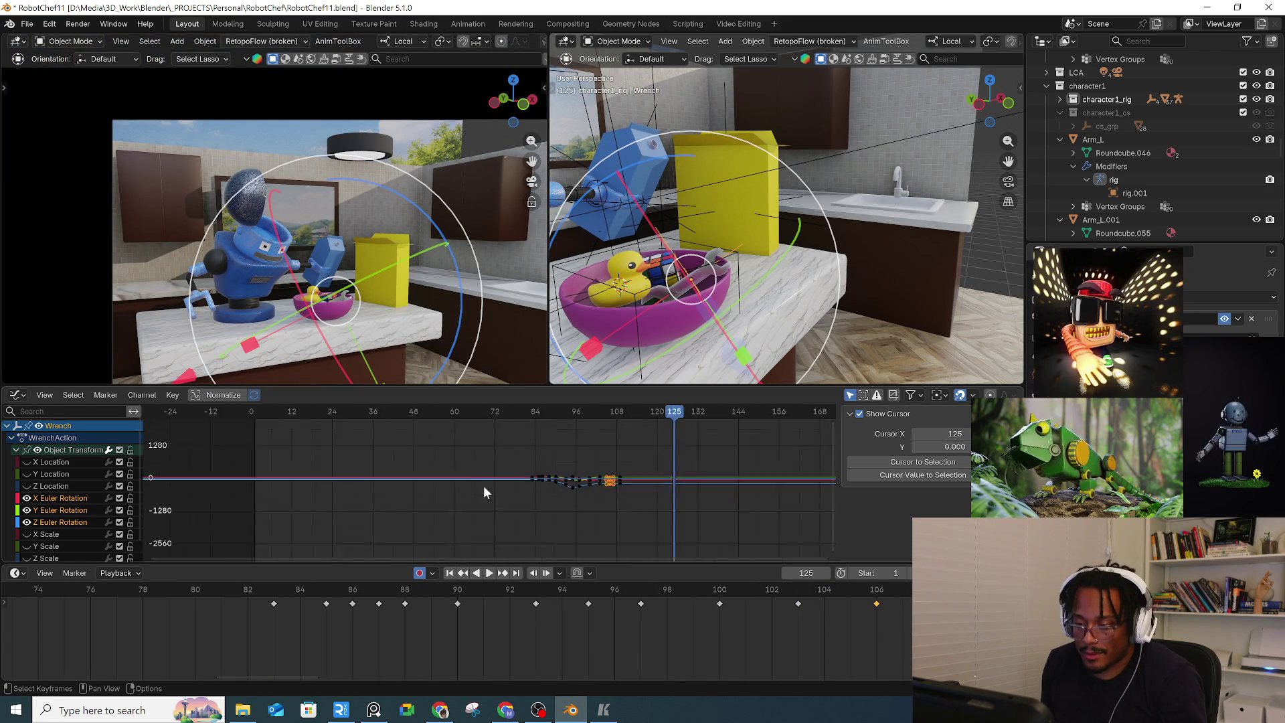
scroll(426, 473, up, 3)
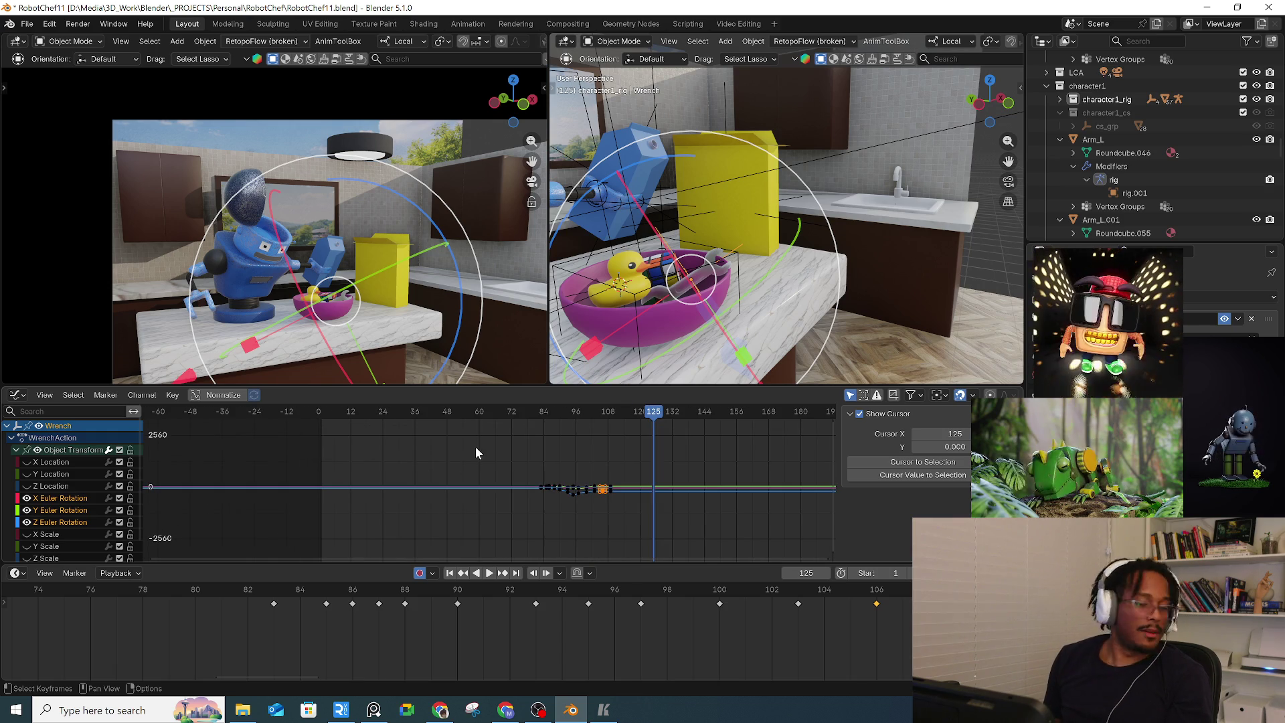
click(340, 406)
key(space)
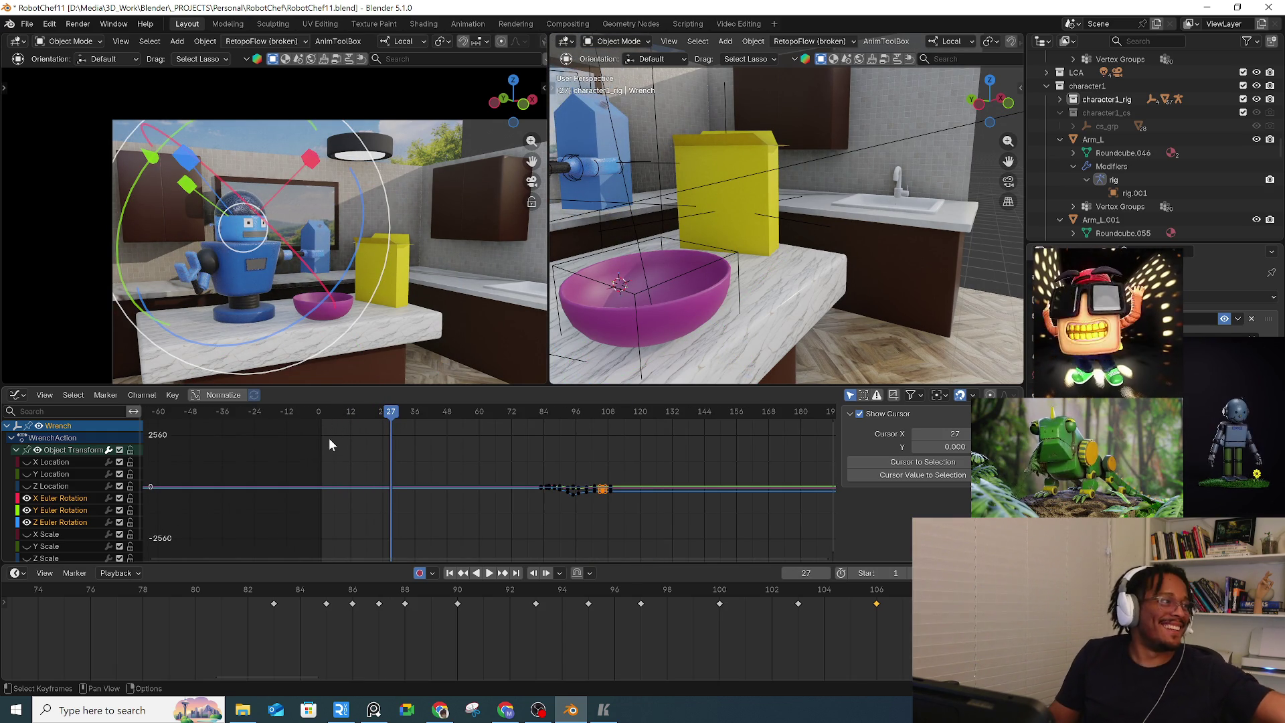
Replay from frames 8 and 74, stop at frame 155, and select Empty.004
click(340, 412)
key(space)
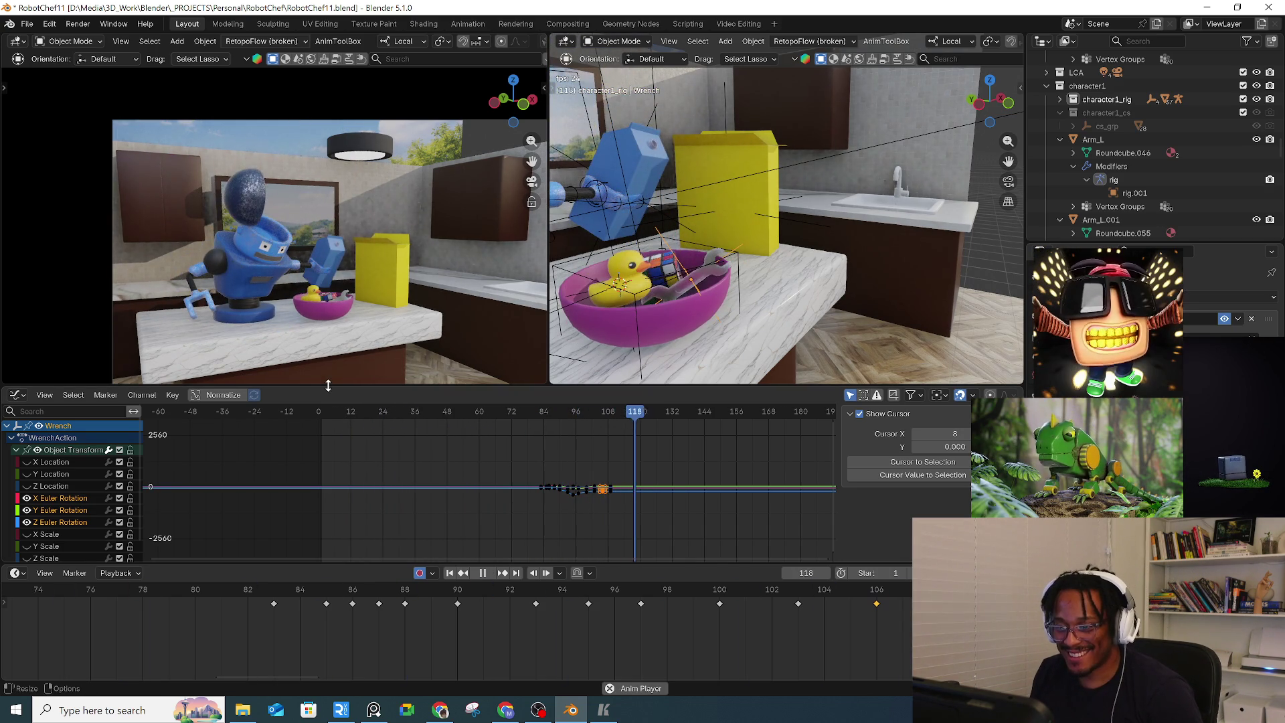
click(504, 410)
key(space)
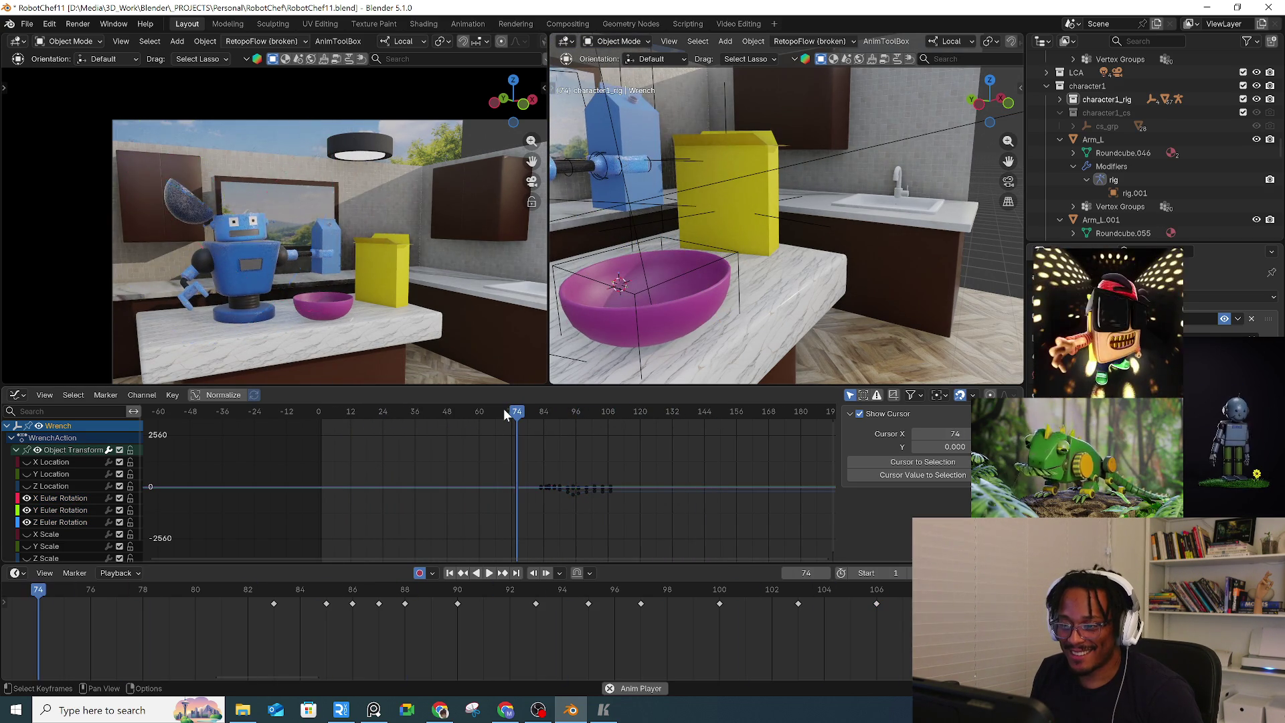
key(space)
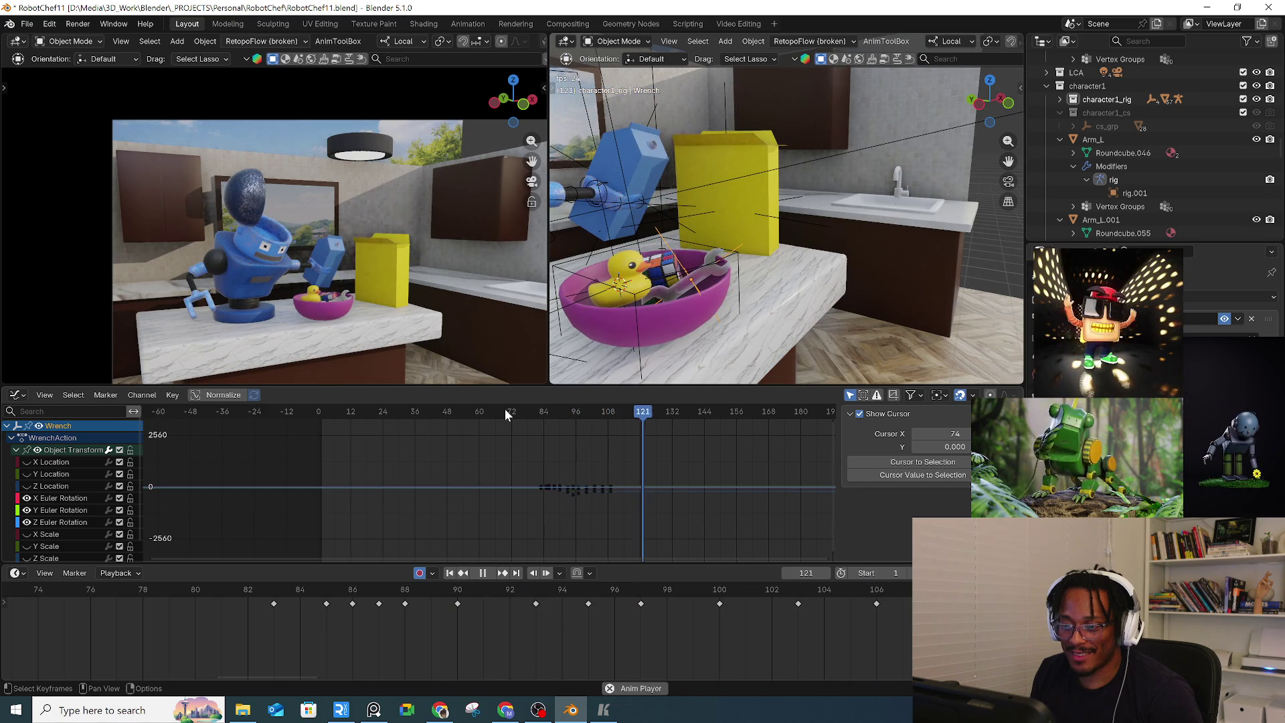
key(space)
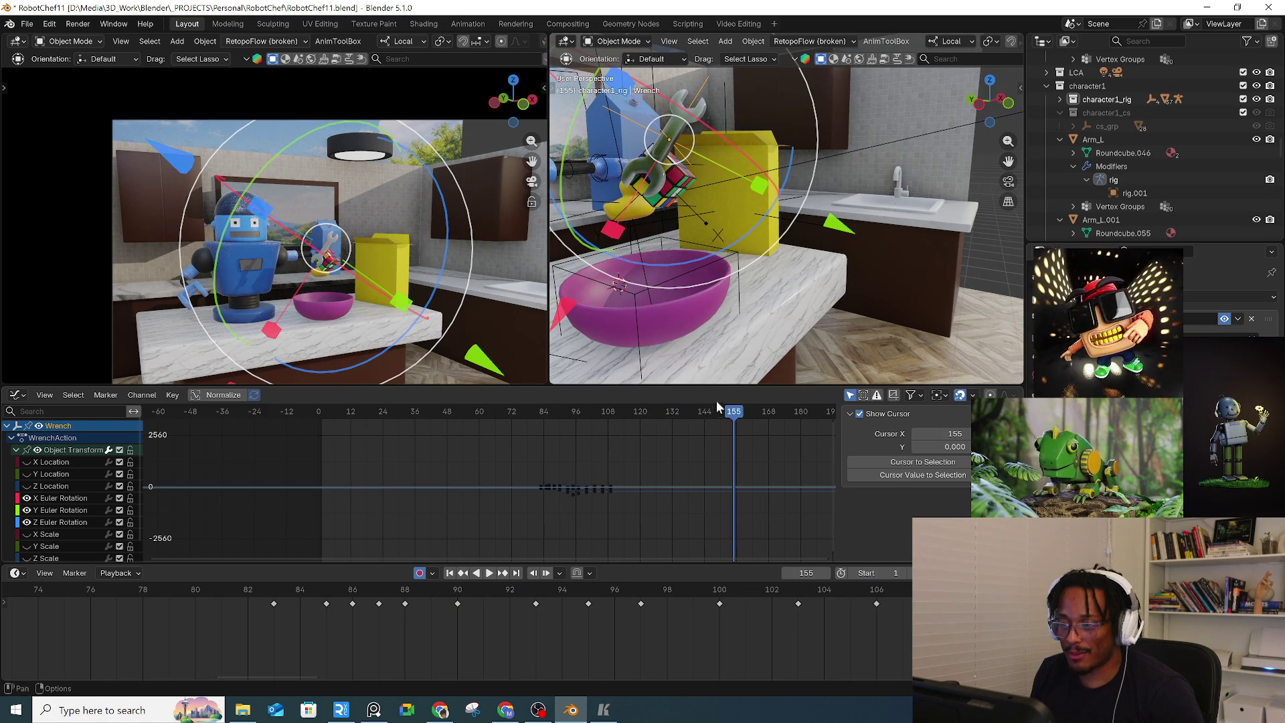
middle_drag(736, 271, 723, 226)
click(723, 226)
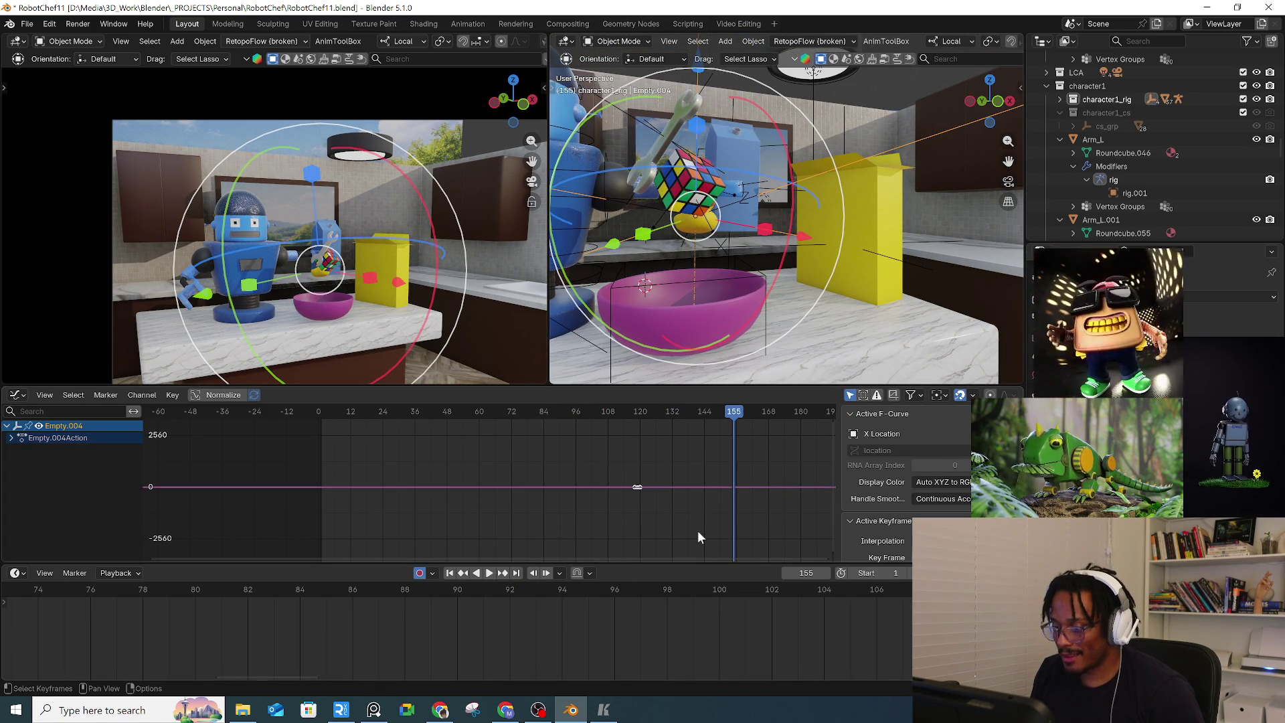
Frame Empty.004's keys in the Graph Editor, try moving it, then select the Toy Duck
key(Home)
mouse_move(710, 301)
middle_down()
mouse_move(724, 287)
mouse_move(676, 257)
middle_up()
key(g)
click(715, 302)
key(ctrl+grave)
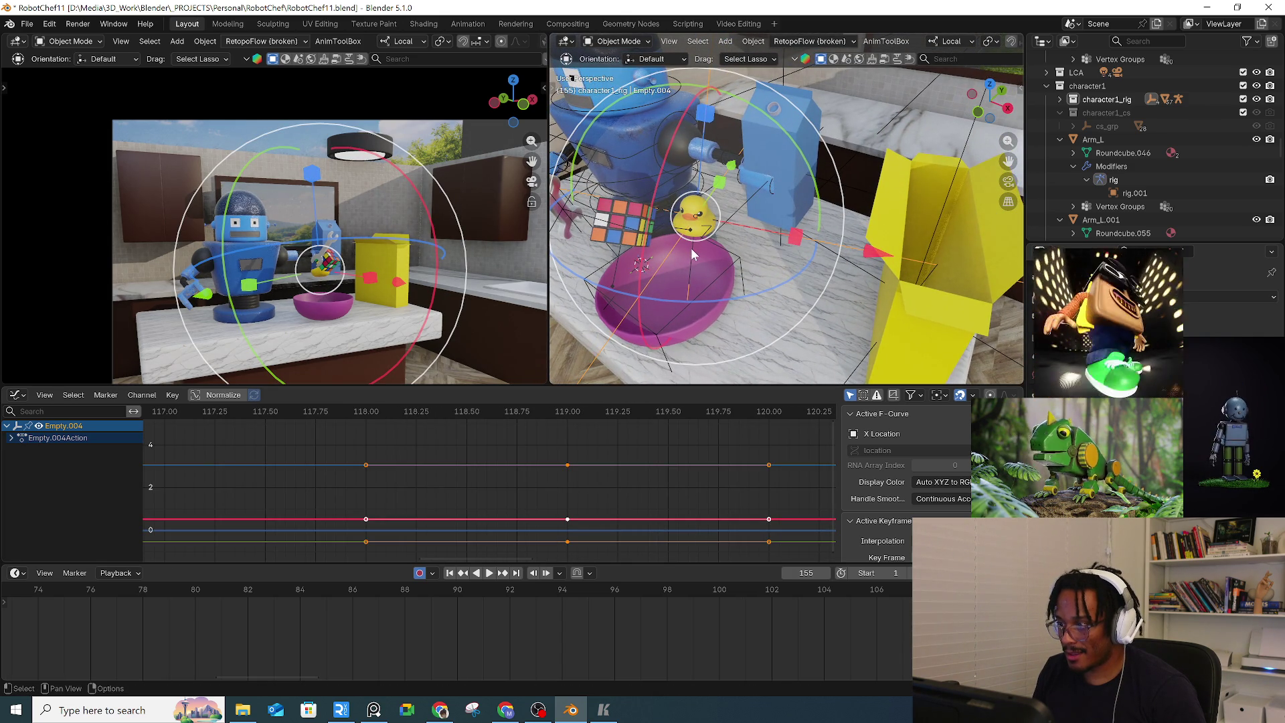
click(692, 260)
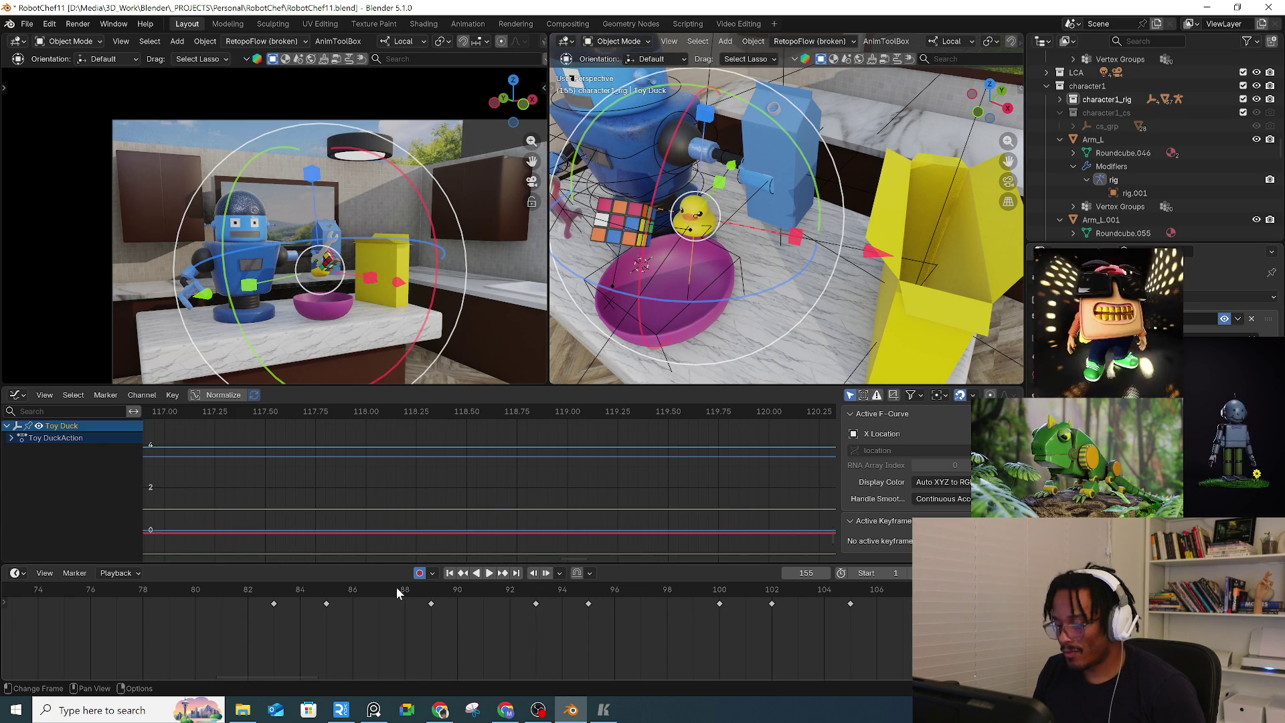
drag(397, 593, 929, 608)
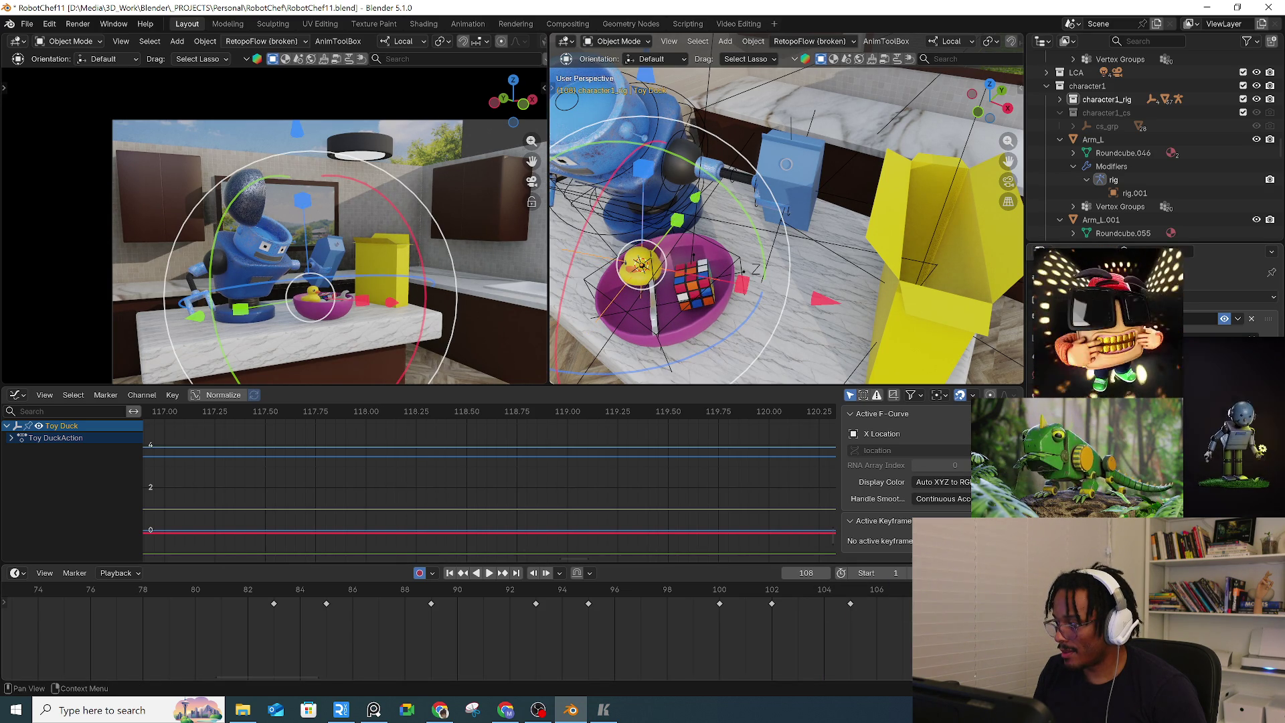
key(space)
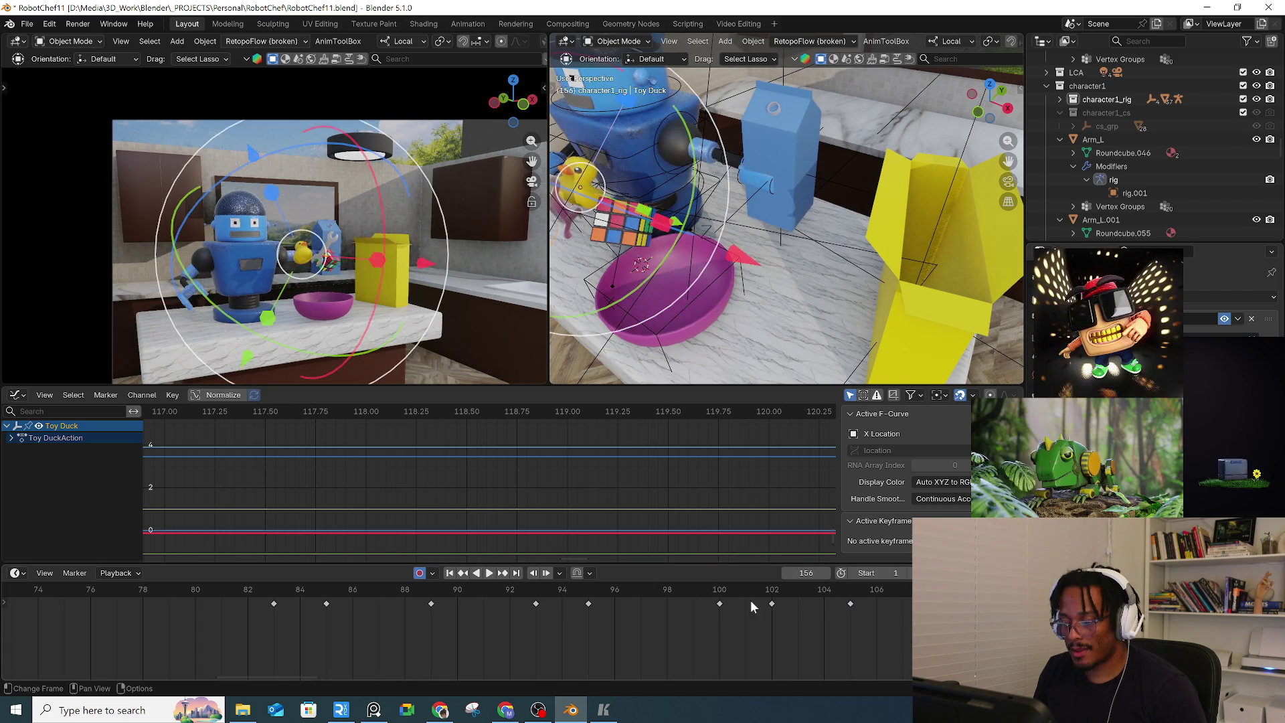
drag(749, 599, 951, 589)
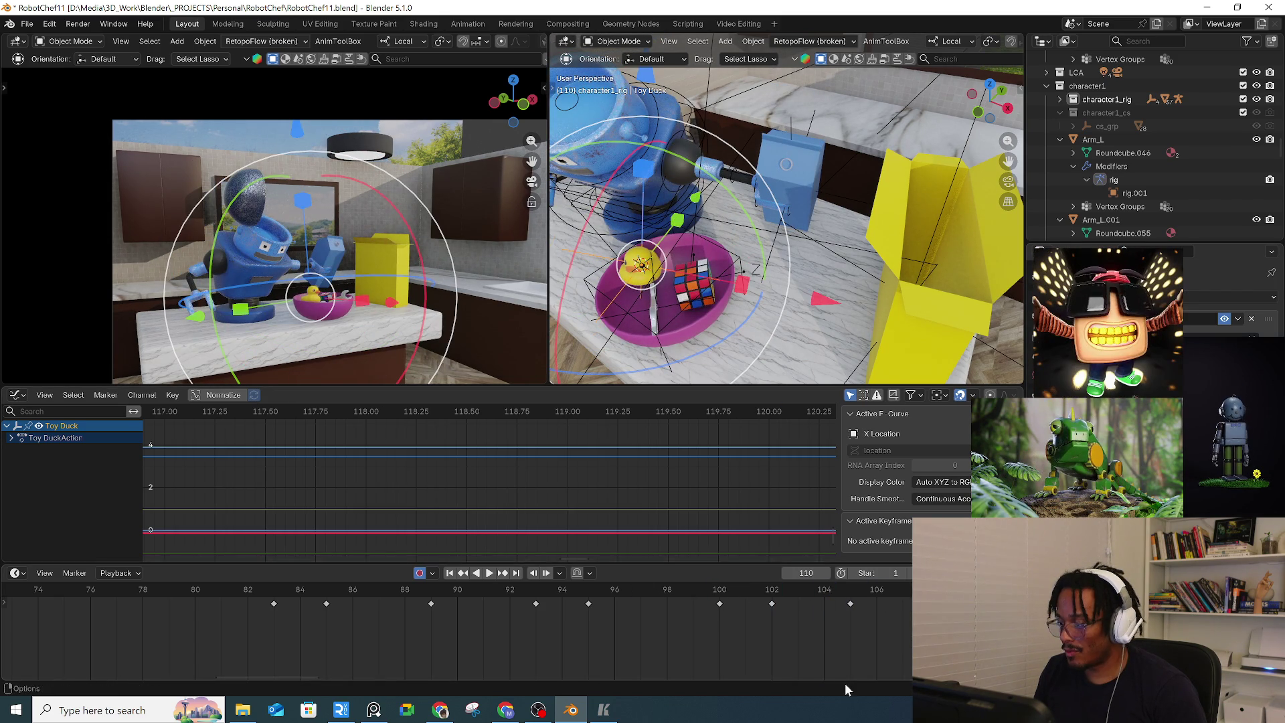
scroll(508, 644, down, 3)
mouse_move(790, 288)
middle_down()
mouse_move(801, 287)
mouse_move(632, 293)
mouse_move(752, 327)
middle_up()
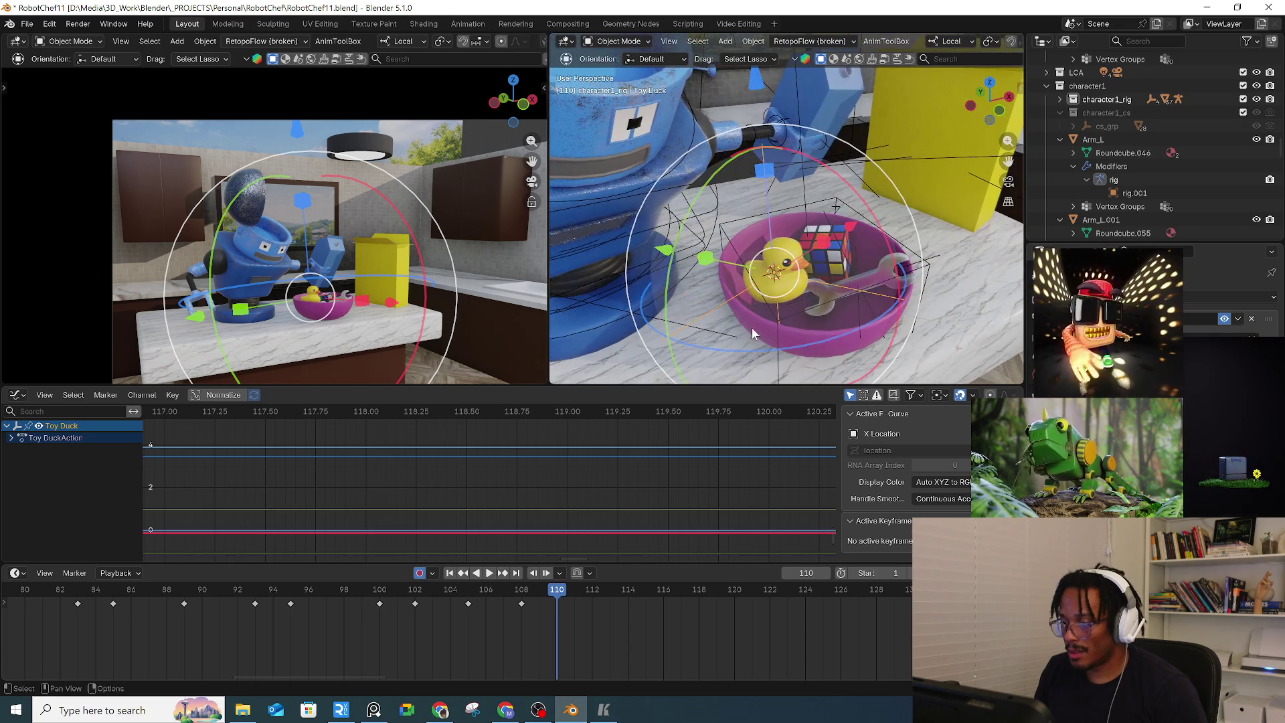
mouse_move(511, 597)
mouse_down()
mouse_move(378, 593)
mouse_move(911, 605)
mouse_up()
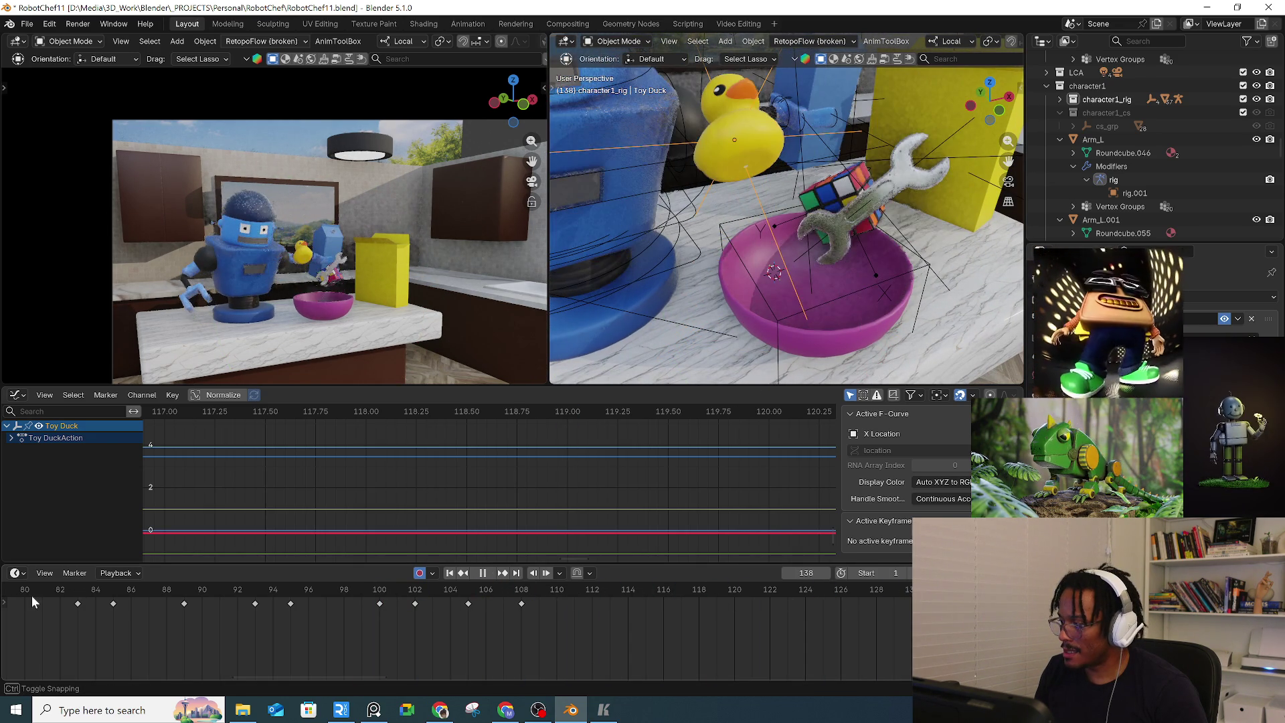
Stop at frame 138, return to frame 135 and undo the last change to the duck
key(space)
ctrl+scroll(402, 629, down, 5)
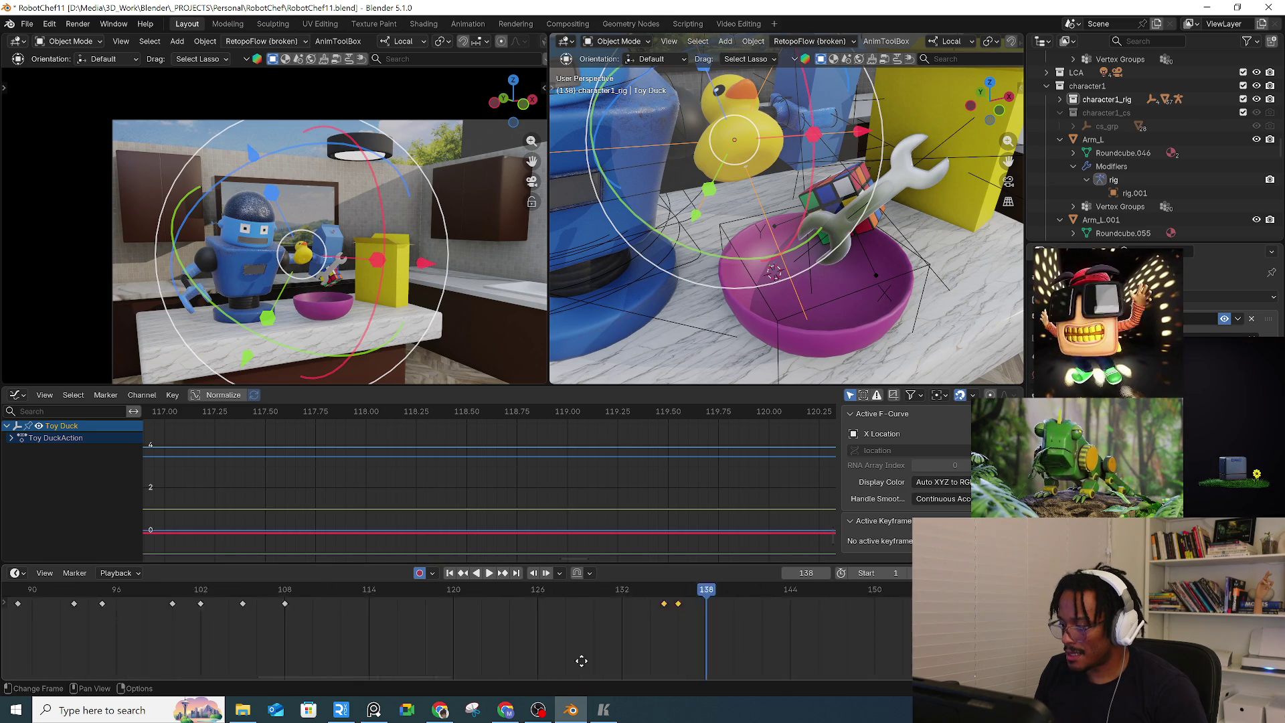
scroll(582, 642, down, 2)
drag(599, 592, 633, 597)
key(ctrl+z)
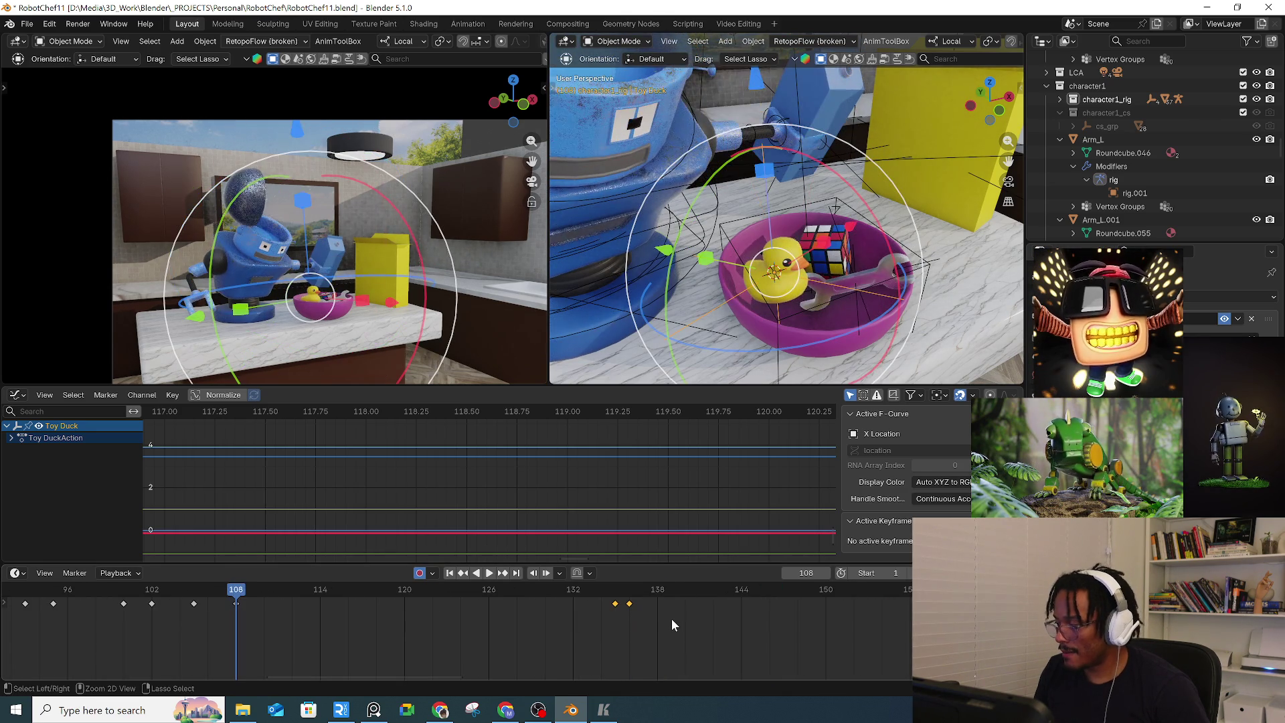
Paste the duck's bowl pose at frame 136 and lift it up toward the robot's grip
drag(618, 593, 629, 597)
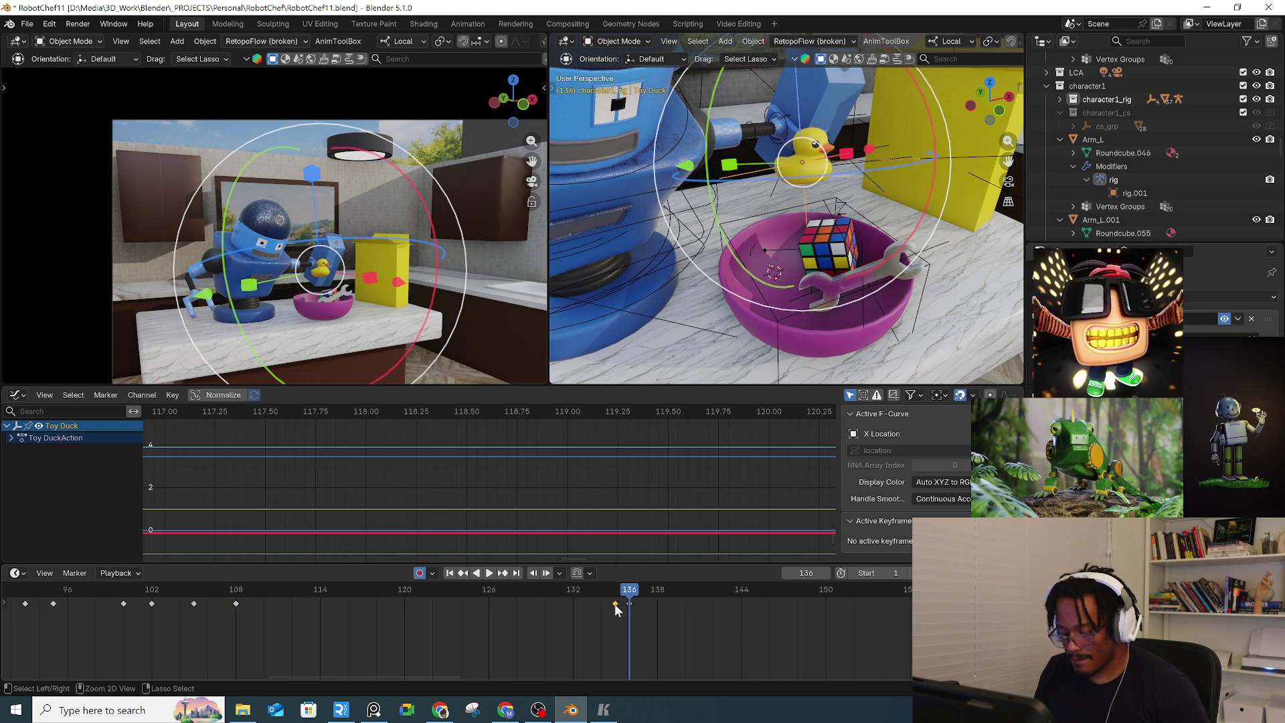
key(ctrl+v)
mouse_move(629, 591)
mouse_down()
mouse_move(546, 592)
mouse_move(680, 597)
mouse_move(619, 612)
mouse_move(629, 602)
mouse_up()
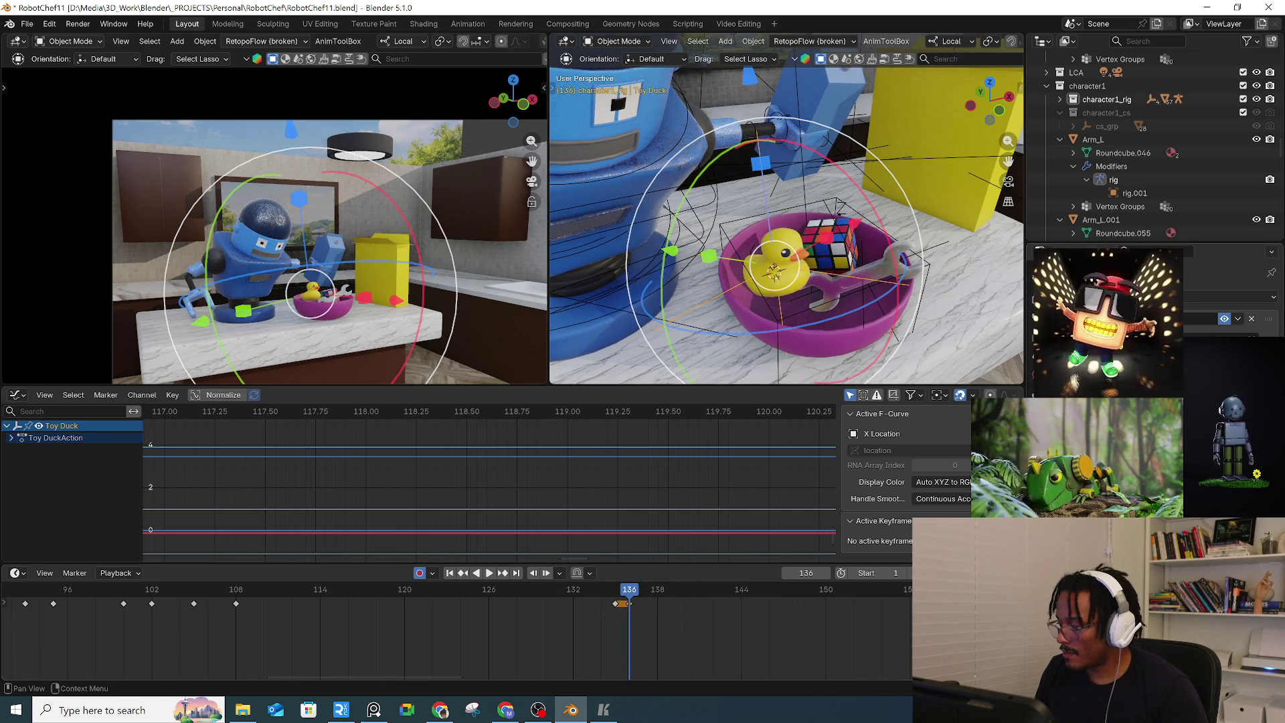
mouse_move(777, 271)
mouse_down()
mouse_move(817, 143)
mouse_move(802, 162)
mouse_up()
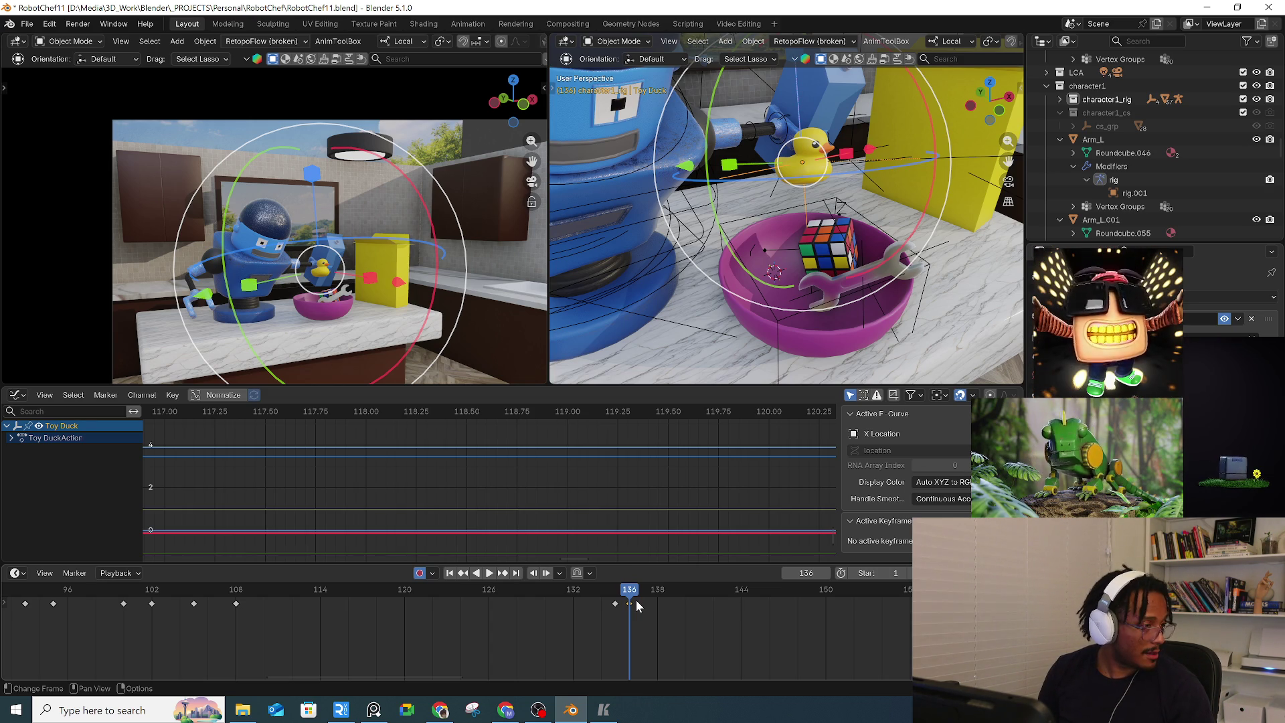
mouse_move(601, 590)
mouse_down()
mouse_move(633, 596)
mouse_move(619, 607)
mouse_move(699, 602)
mouse_move(601, 604)
mouse_move(613, 605)
mouse_up()
mouse_move(749, 321)
middle_down()
mouse_move(784, 306)
mouse_move(756, 317)
middle_up()
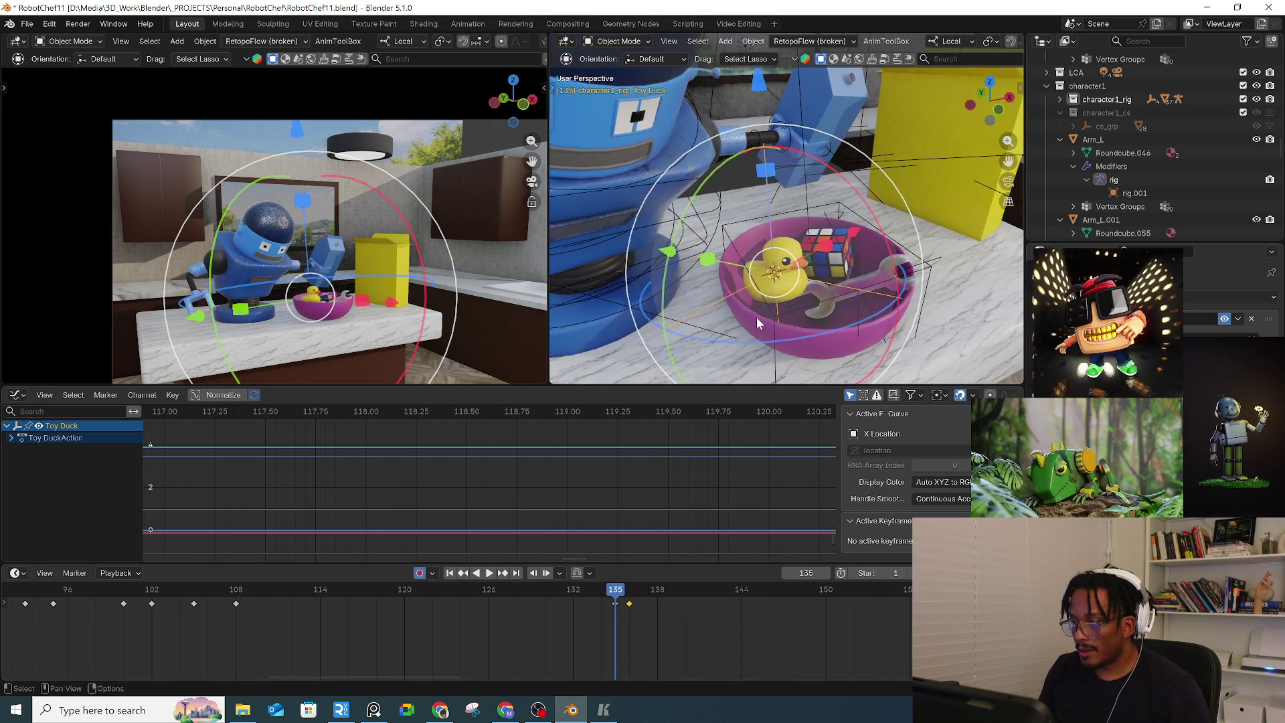
Add a Plain Axes empty beside the duck and rotate it to a new orientation
key(shift+a)
mouse_move(756, 315)
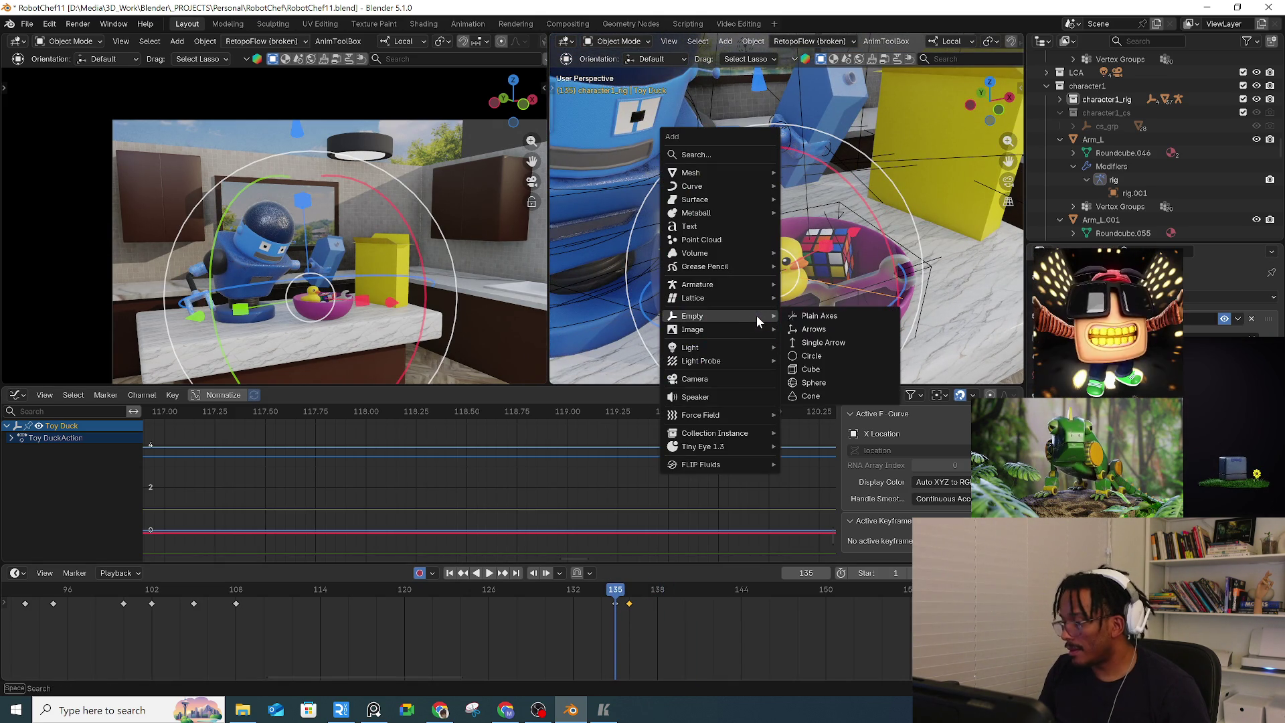
click(799, 318)
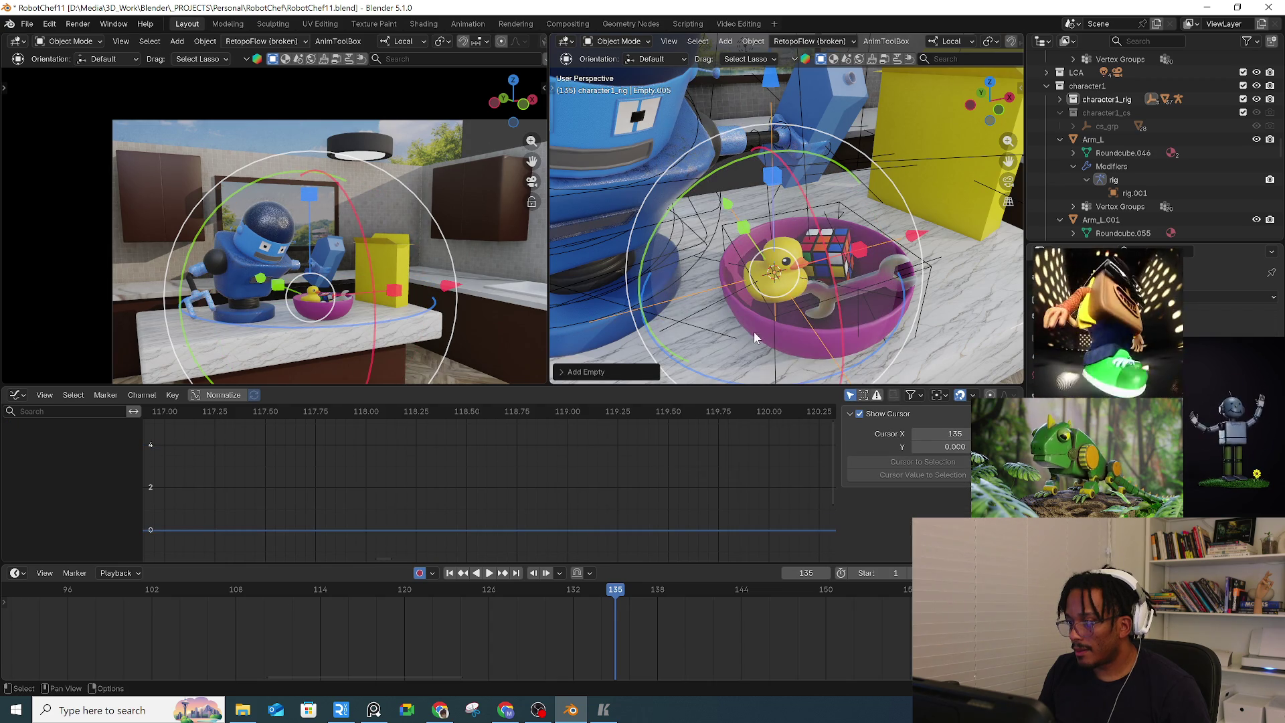
right_click(937, 320)
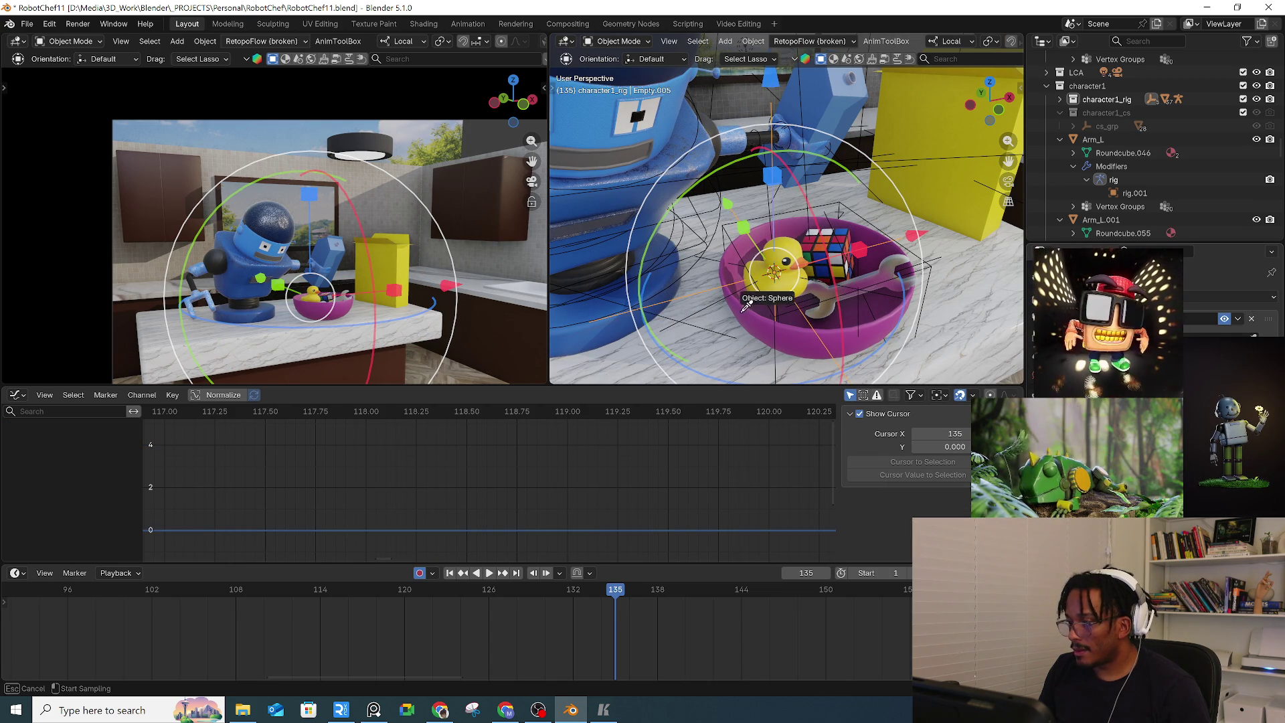
drag(769, 279, 724, 305)
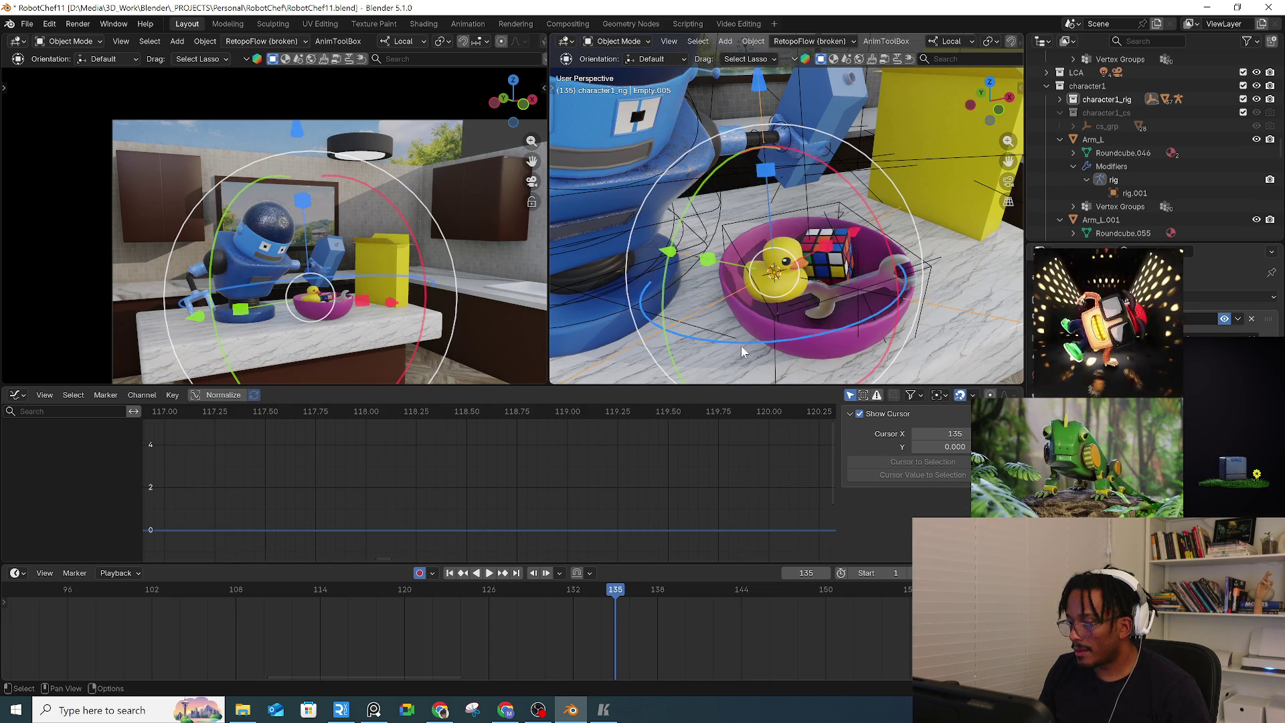
At frame 135, select Empty.005 and keyframe its Copy Transforms influence
mouse_move(589, 592)
mouse_down()
mouse_move(659, 596)
mouse_move(571, 600)
mouse_move(586, 597)
mouse_up()
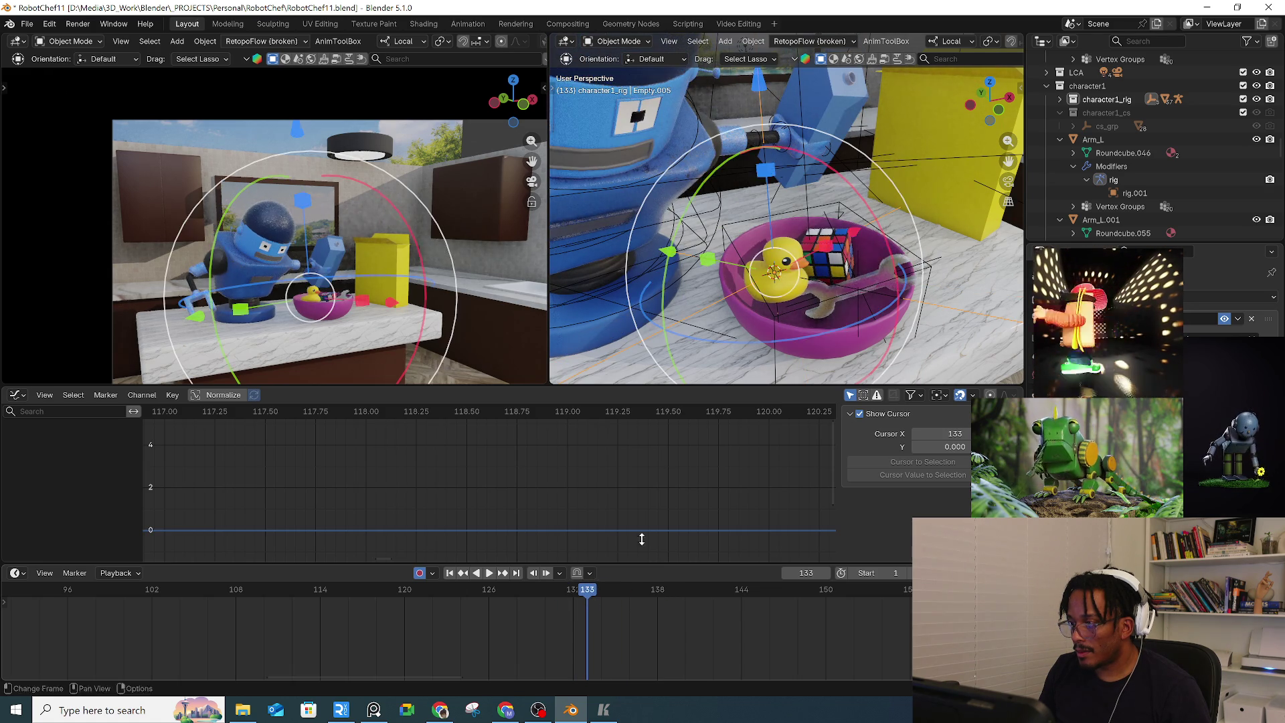
click(774, 323)
click(736, 272)
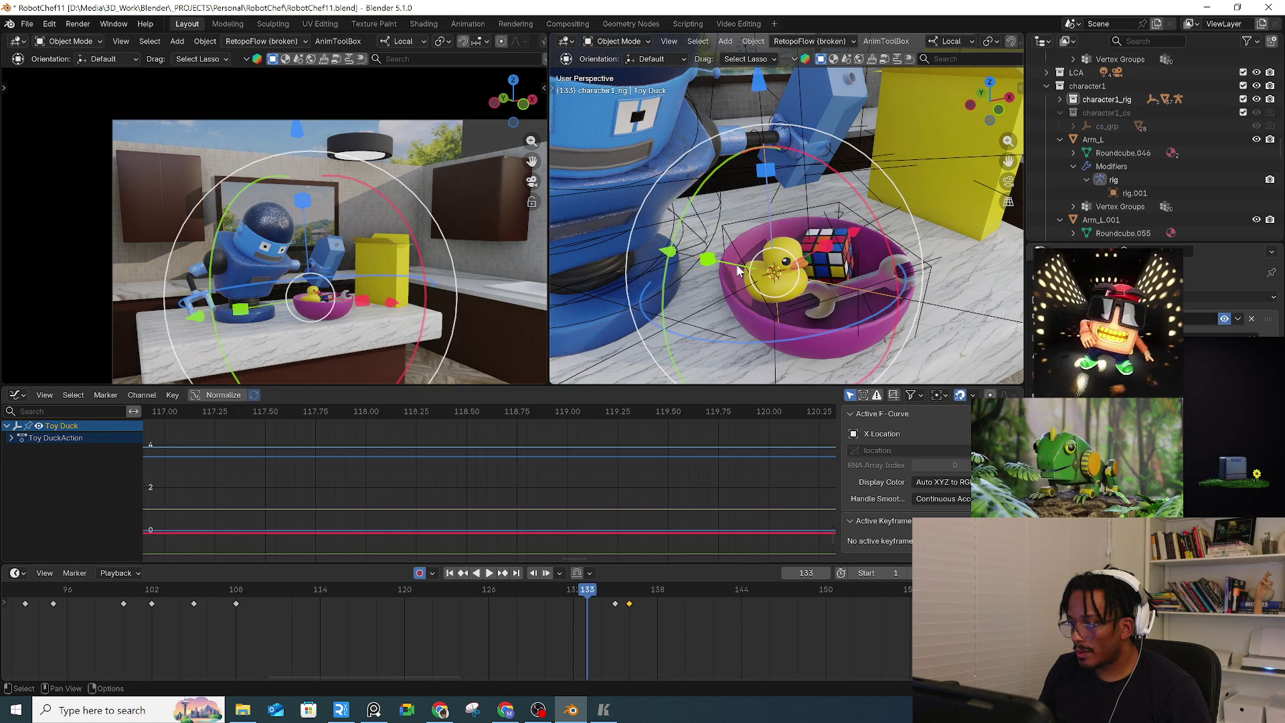
drag(614, 597, 629, 596)
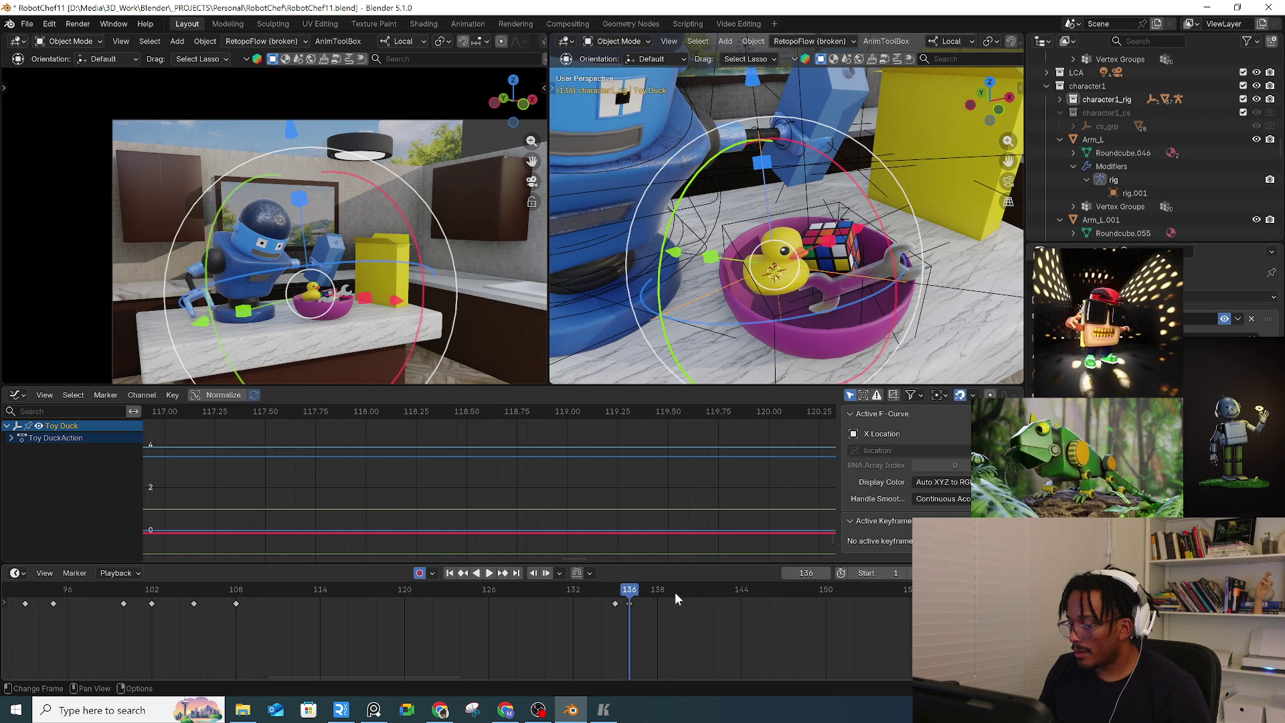
click(615, 593)
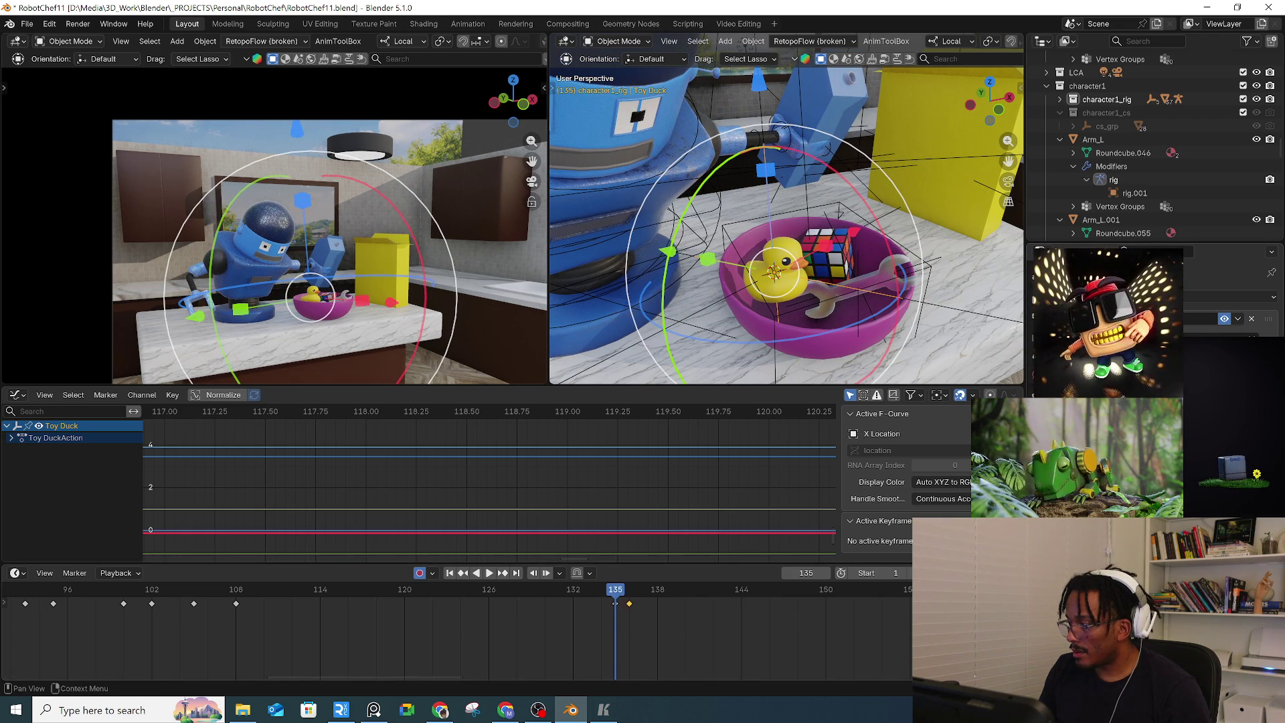
click(615, 603)
drag(635, 599, 615, 599)
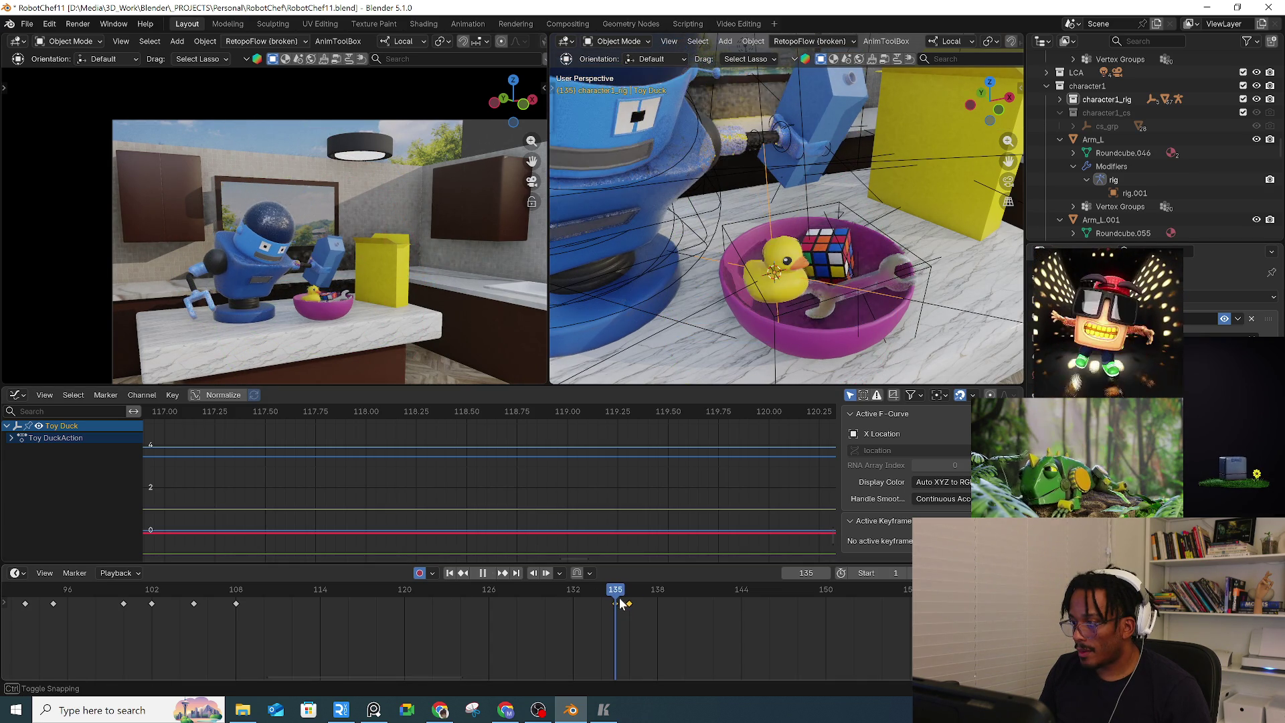
click(614, 355)
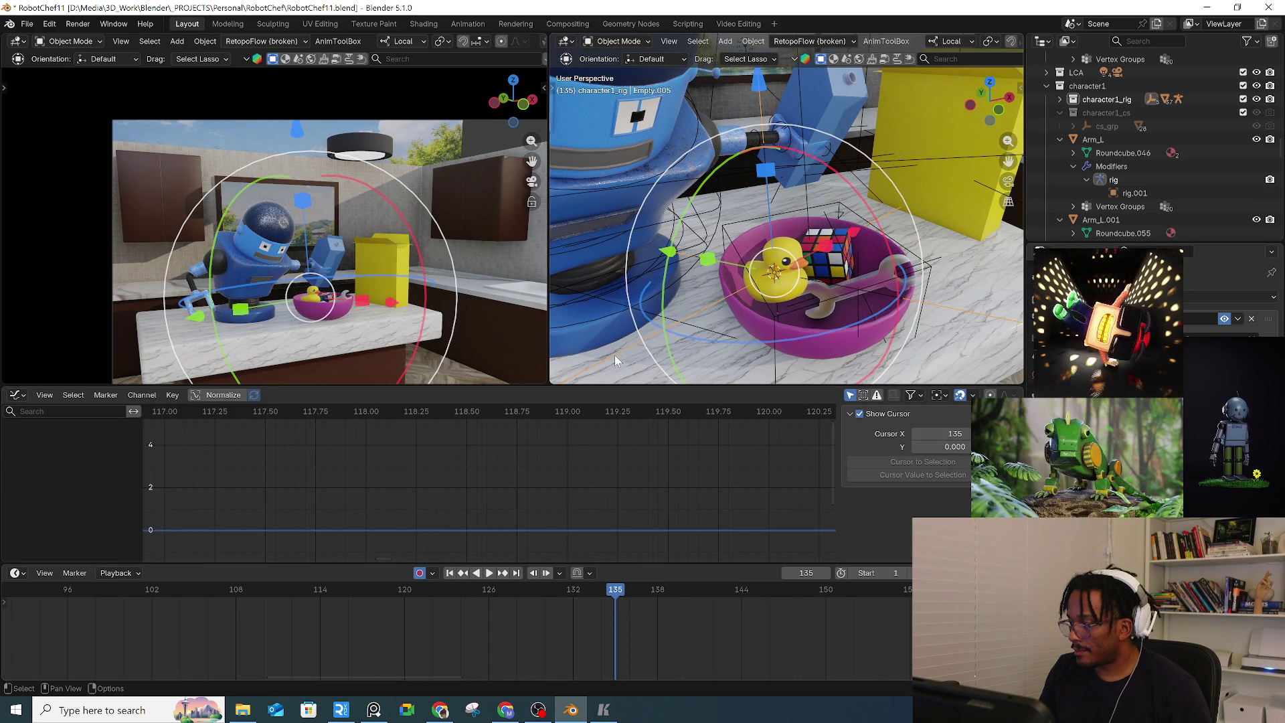
key(i)
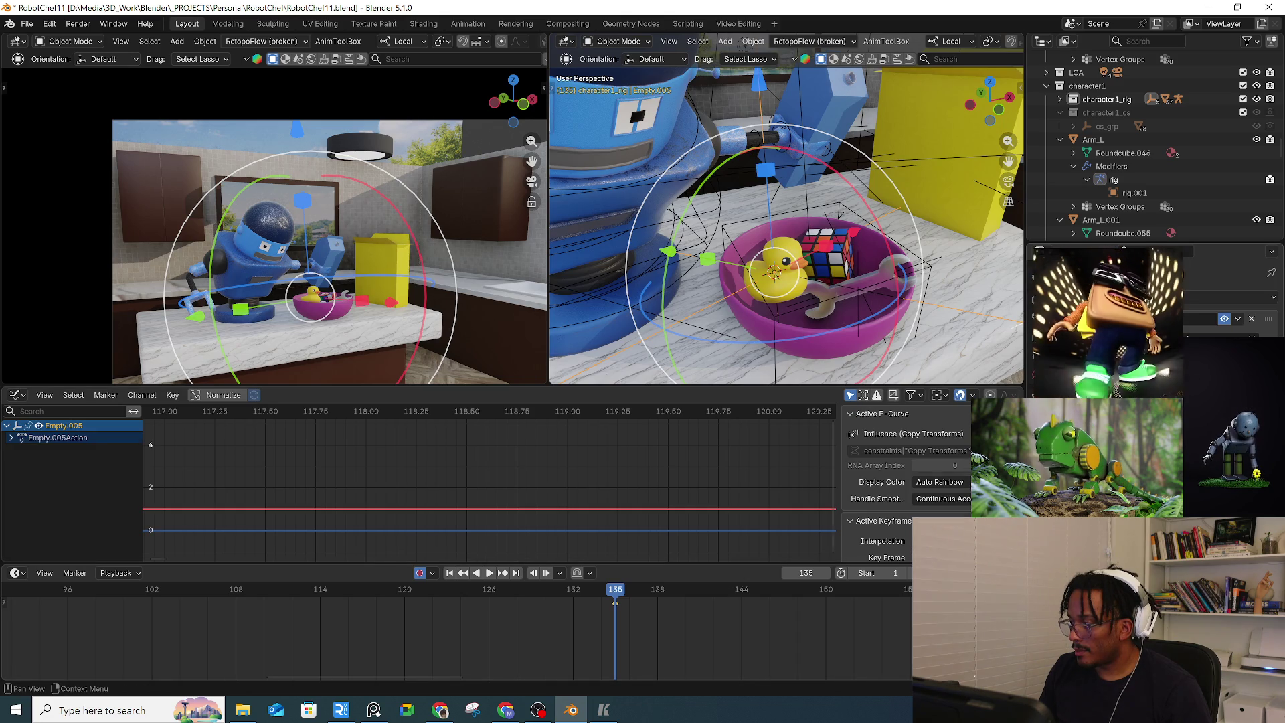
drag(615, 595, 629, 597)
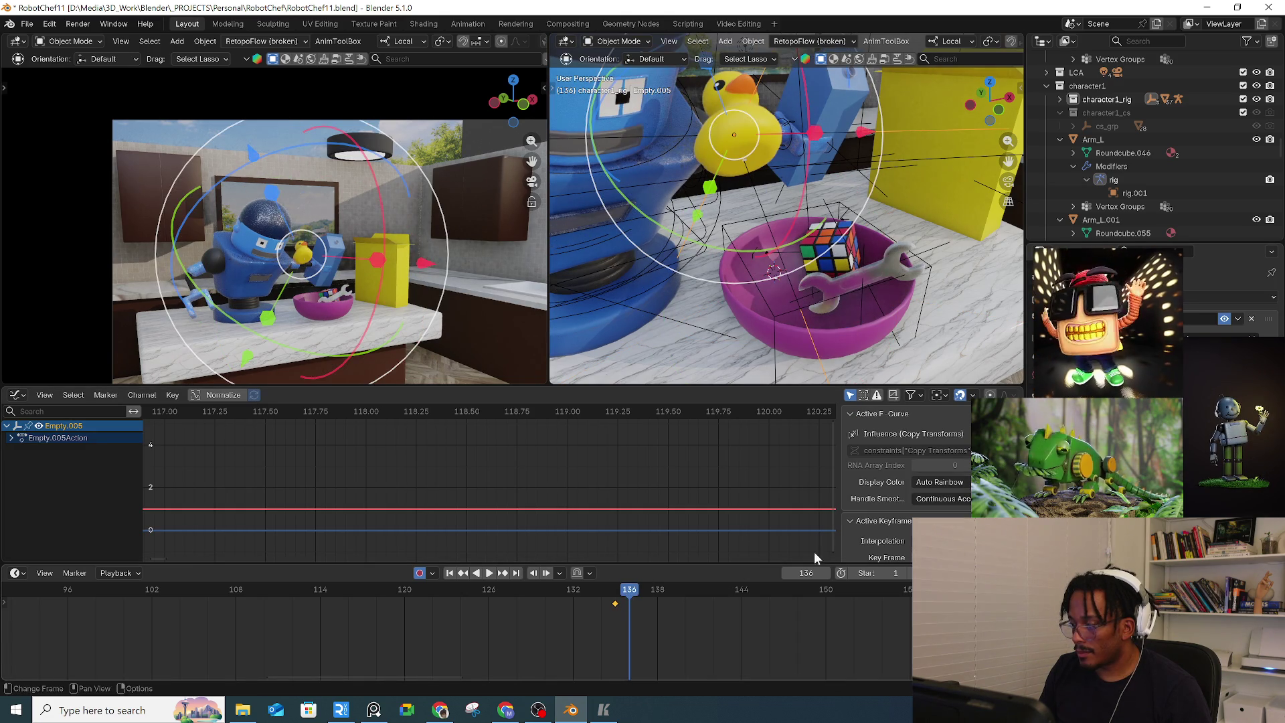
click(615, 599)
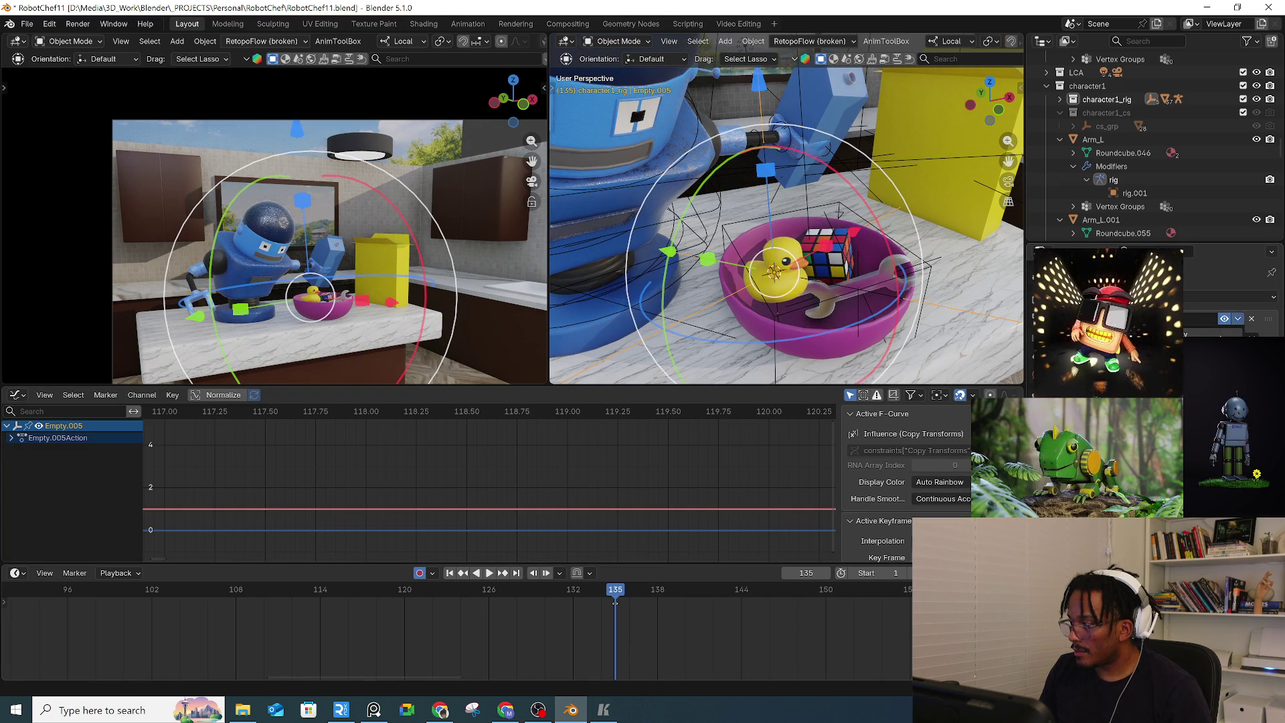
drag(615, 601, 629, 598)
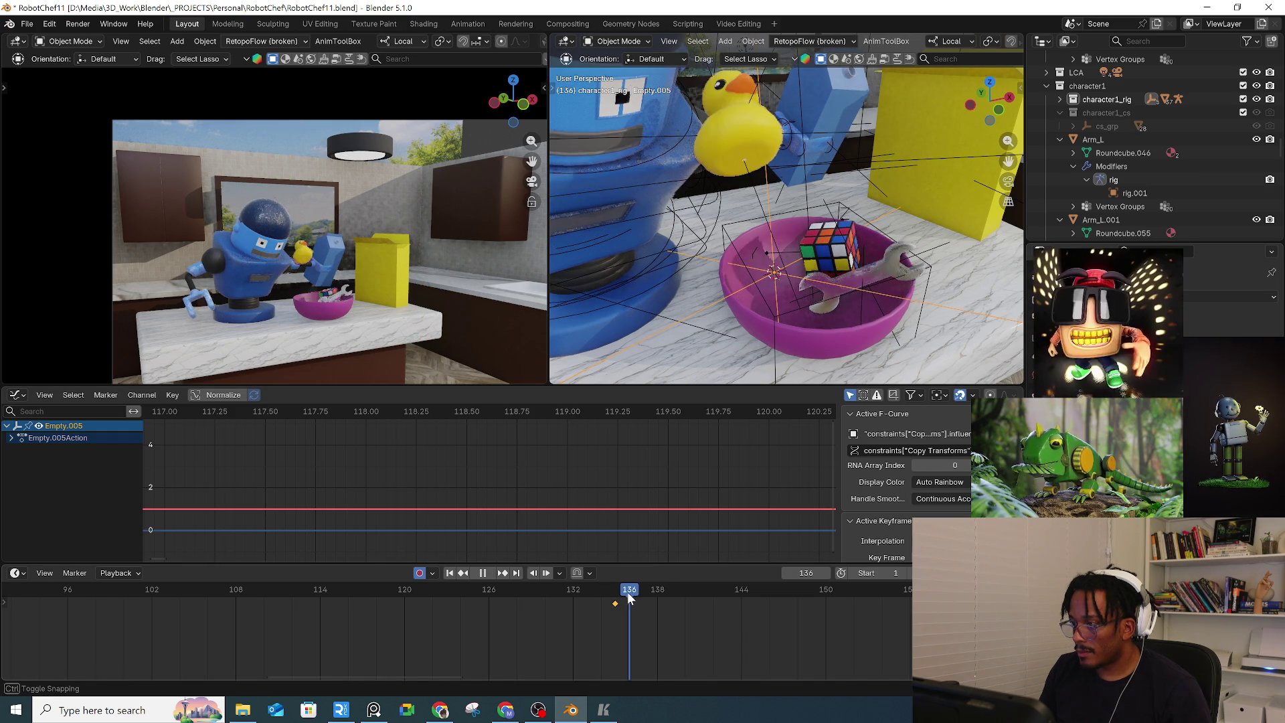
click(671, 136)
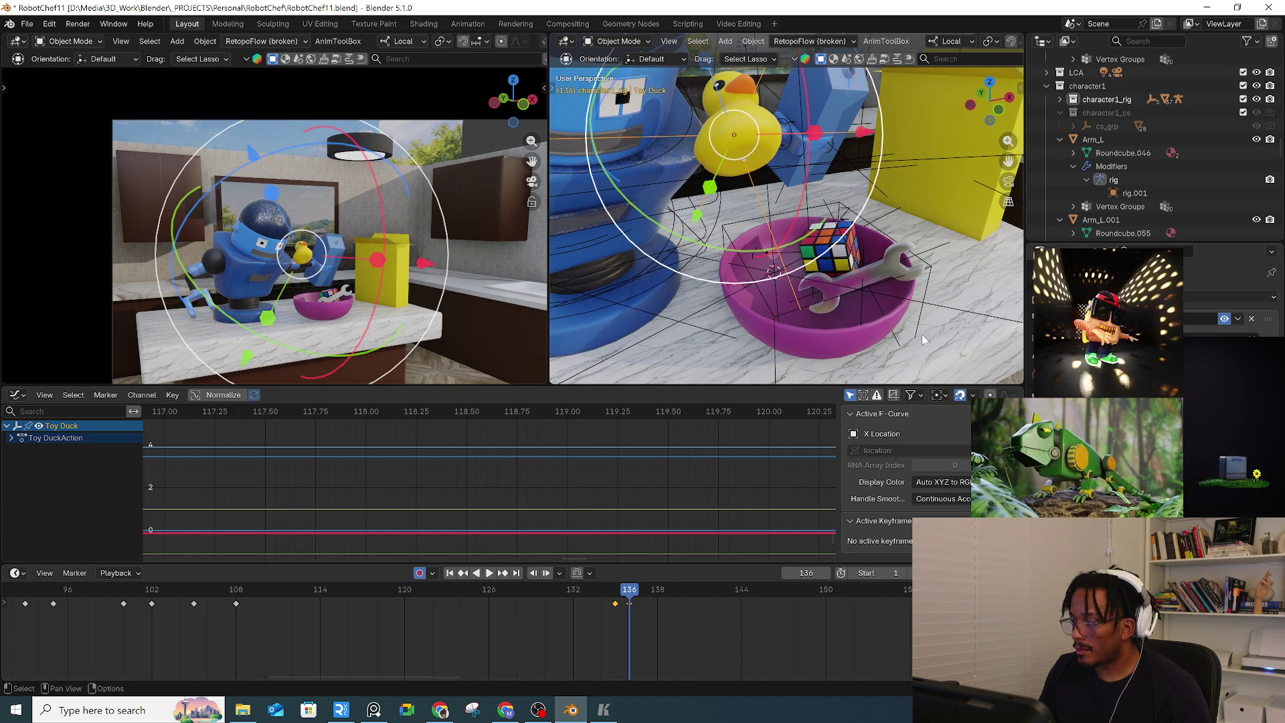
Add a Copy Transforms constraint to the duck that targets the empty in the bowl
click(1225, 297)
click(1014, 377)
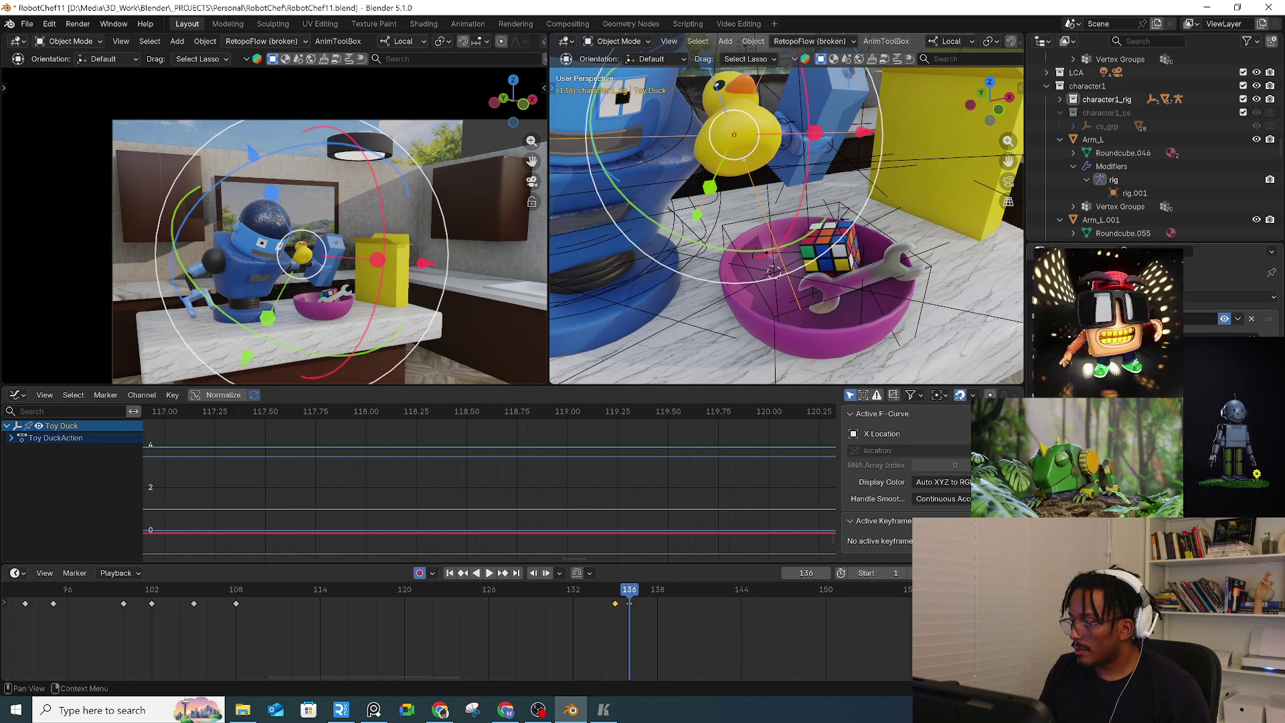
click(717, 309)
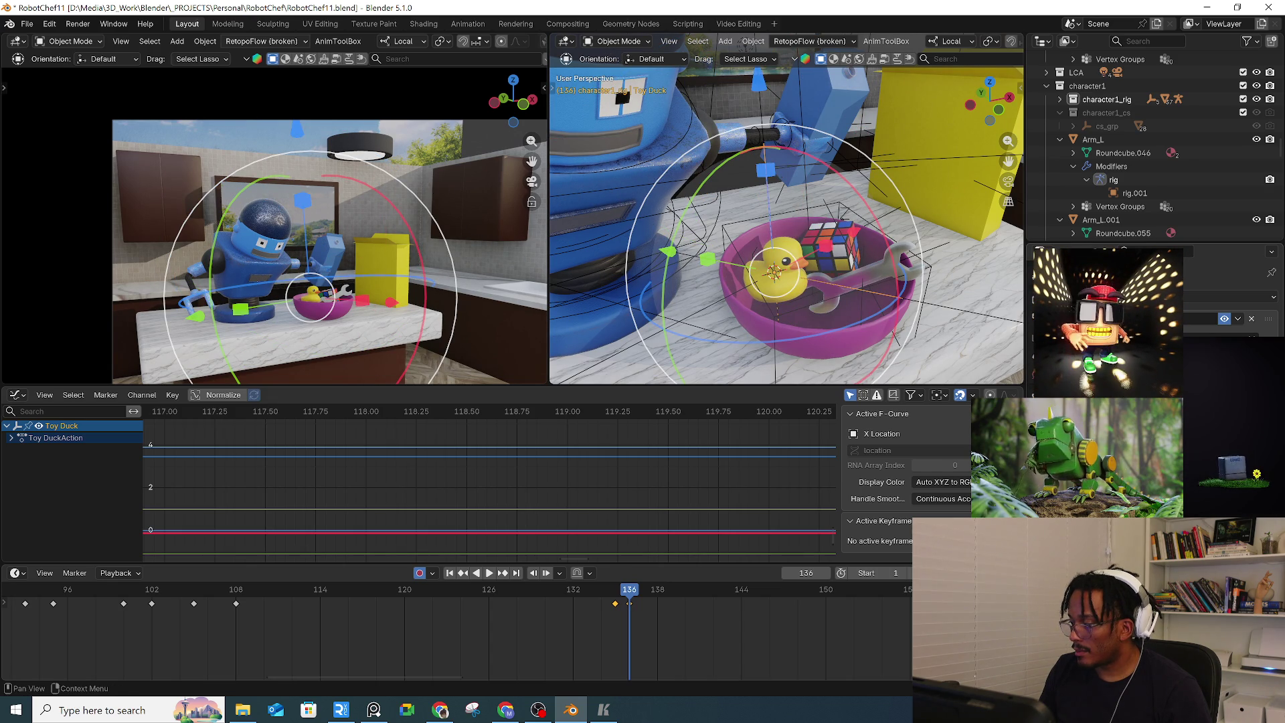
Check frames 134–136 and keyframe the duck at frame 136, then start playback
click(615, 598)
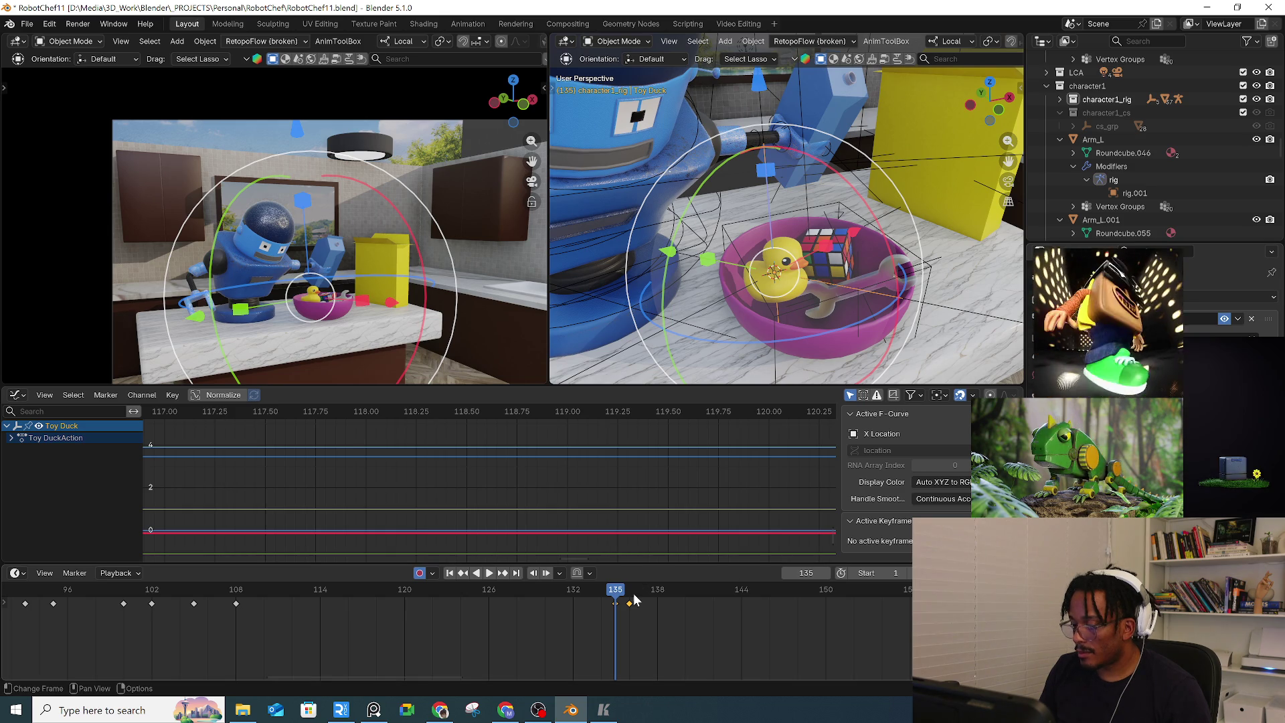
key(space)
key(space)
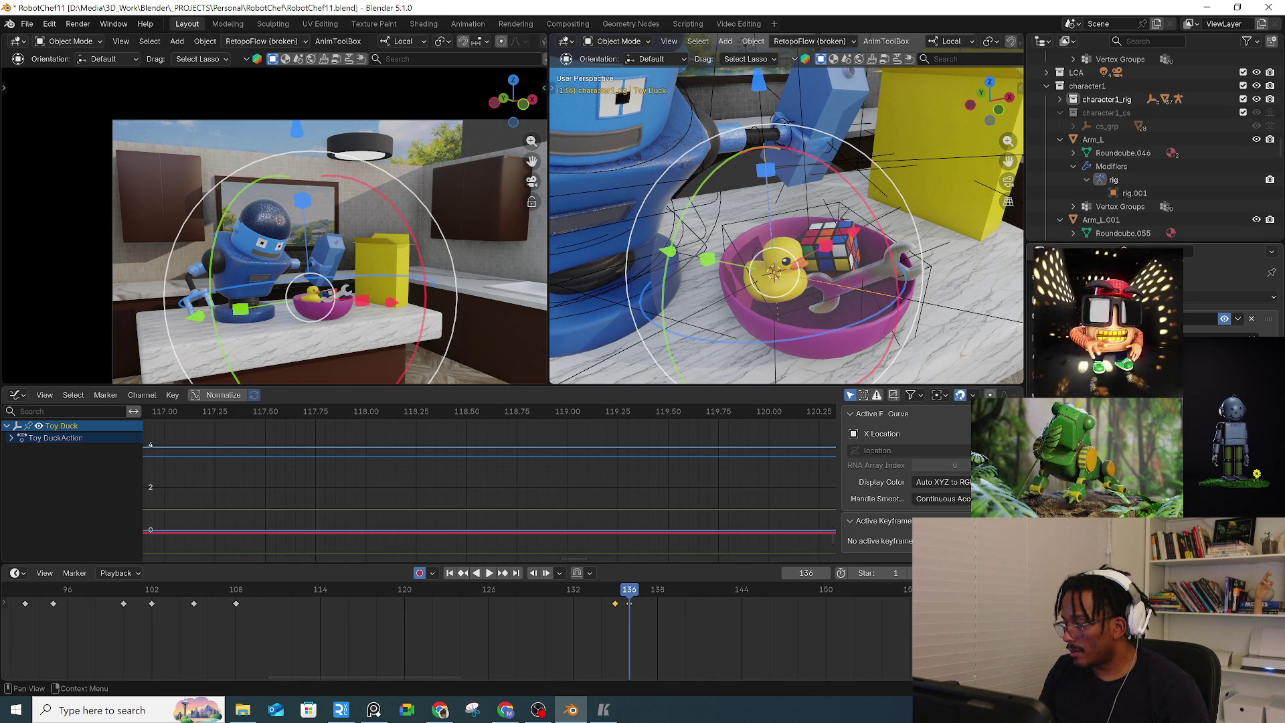
mouse_move(629, 604)
mouse_down()
mouse_move(579, 596)
mouse_move(788, 577)
mouse_move(173, 590)
mouse_move(629, 596)
mouse_up()
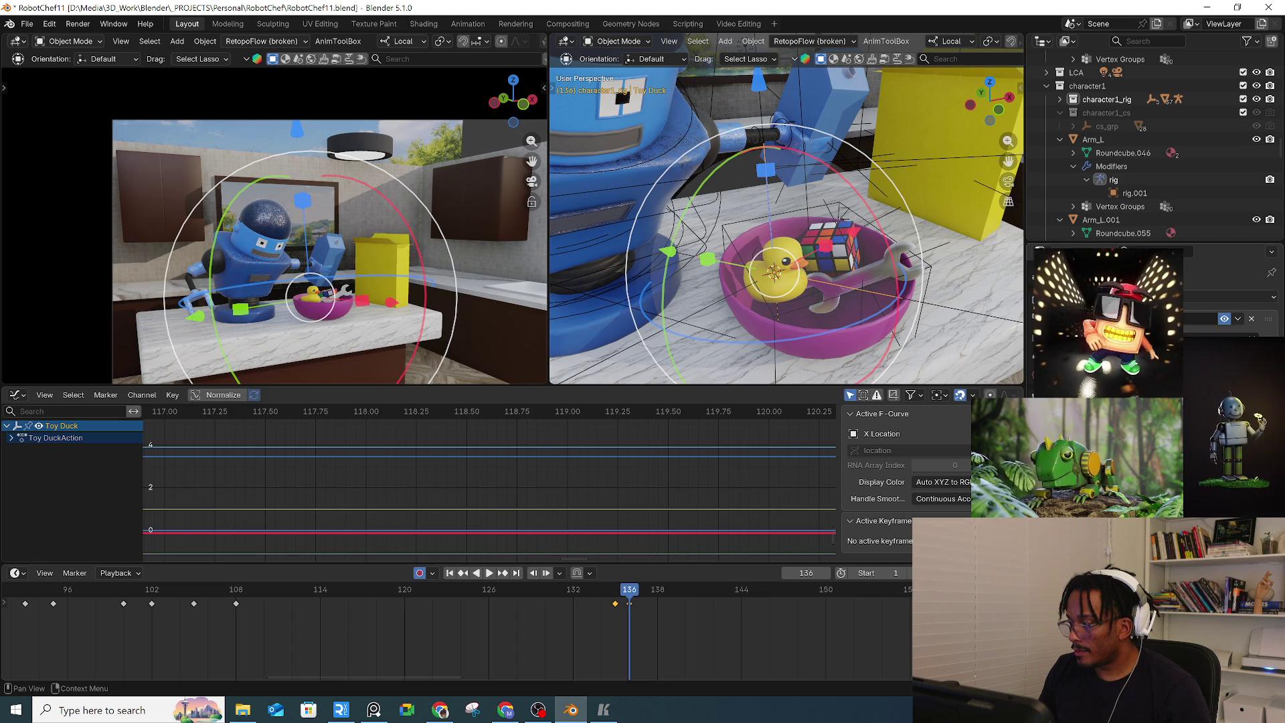
key(i)
key(space)
Scrub back to frame 136 and through the nearby frames to check the duck stays in the bowl
mouse_move(708, 595)
mouse_down()
mouse_move(611, 595)
mouse_move(630, 605)
mouse_up()
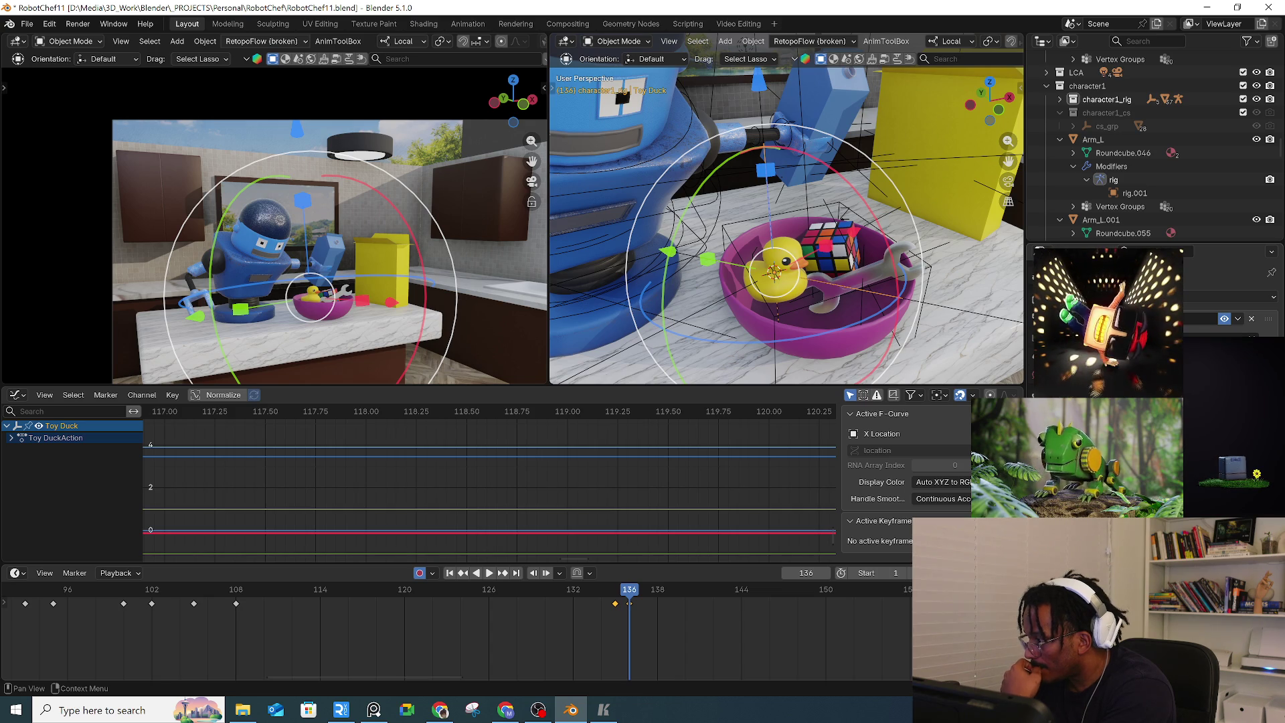
mouse_move(629, 602)
mouse_down()
mouse_move(611, 599)
mouse_move(767, 578)
mouse_move(150, 589)
mouse_up()
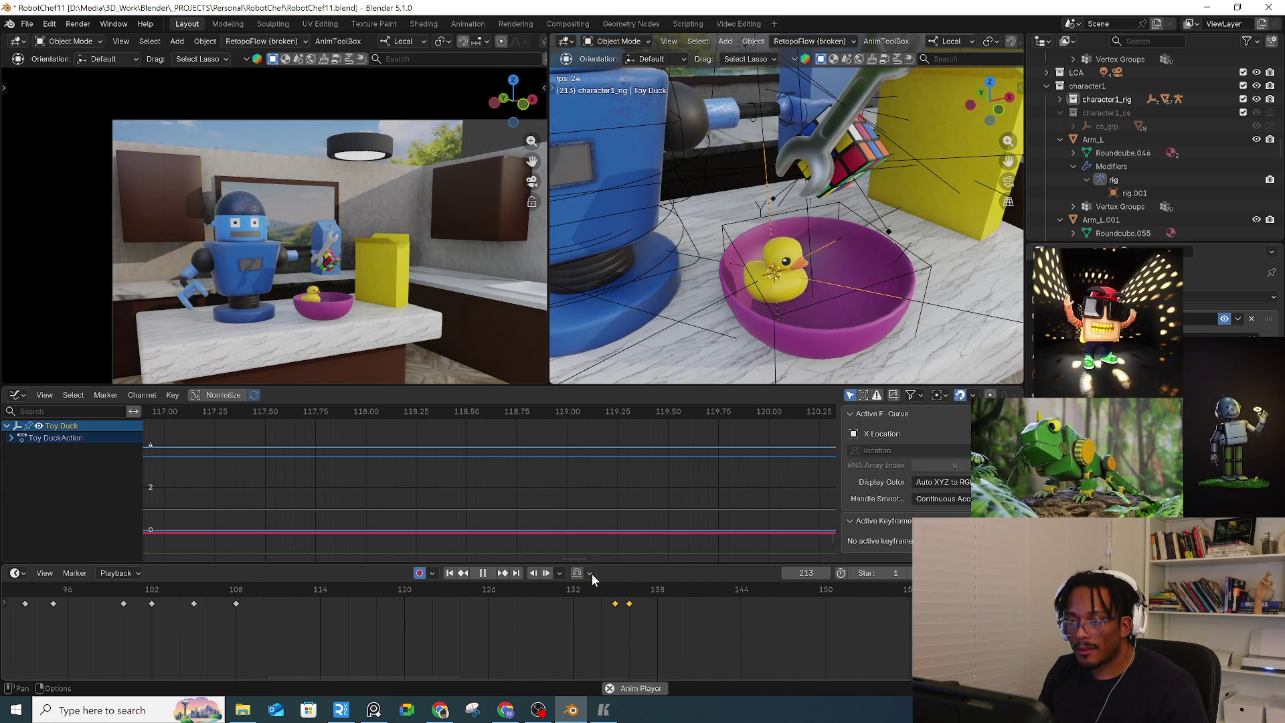
key(space)
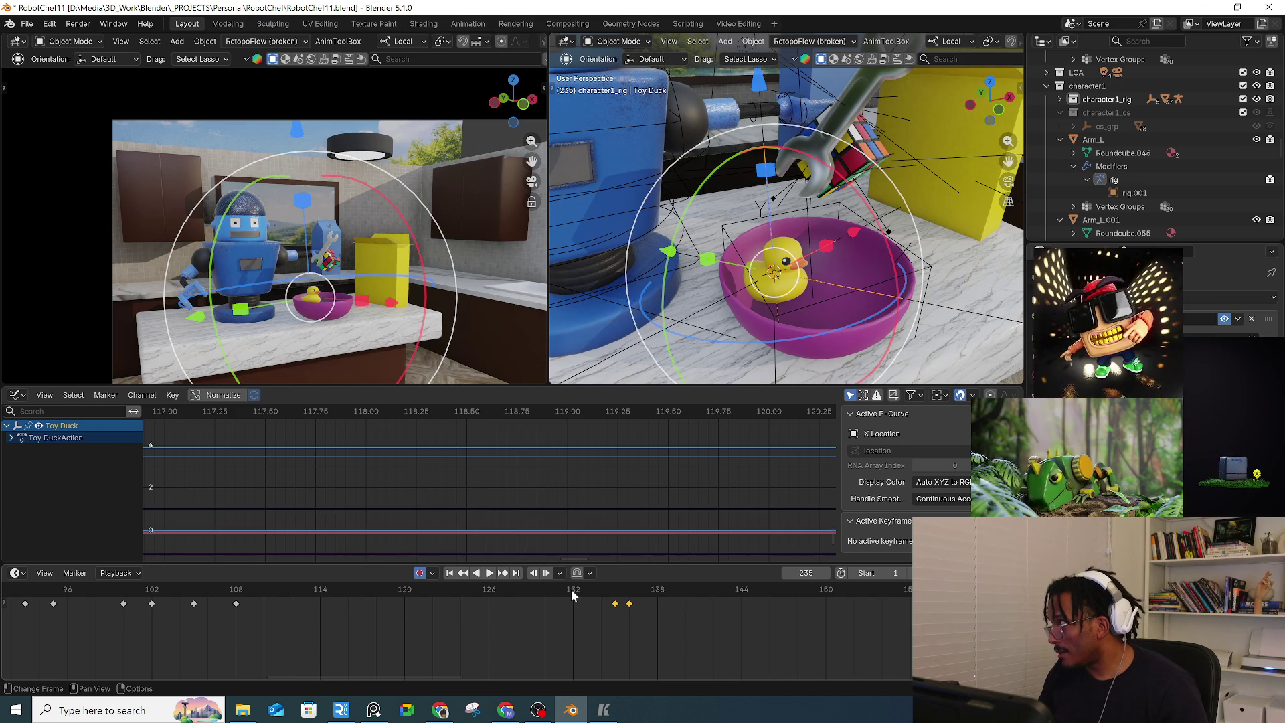
scroll(572, 585, down, 8)
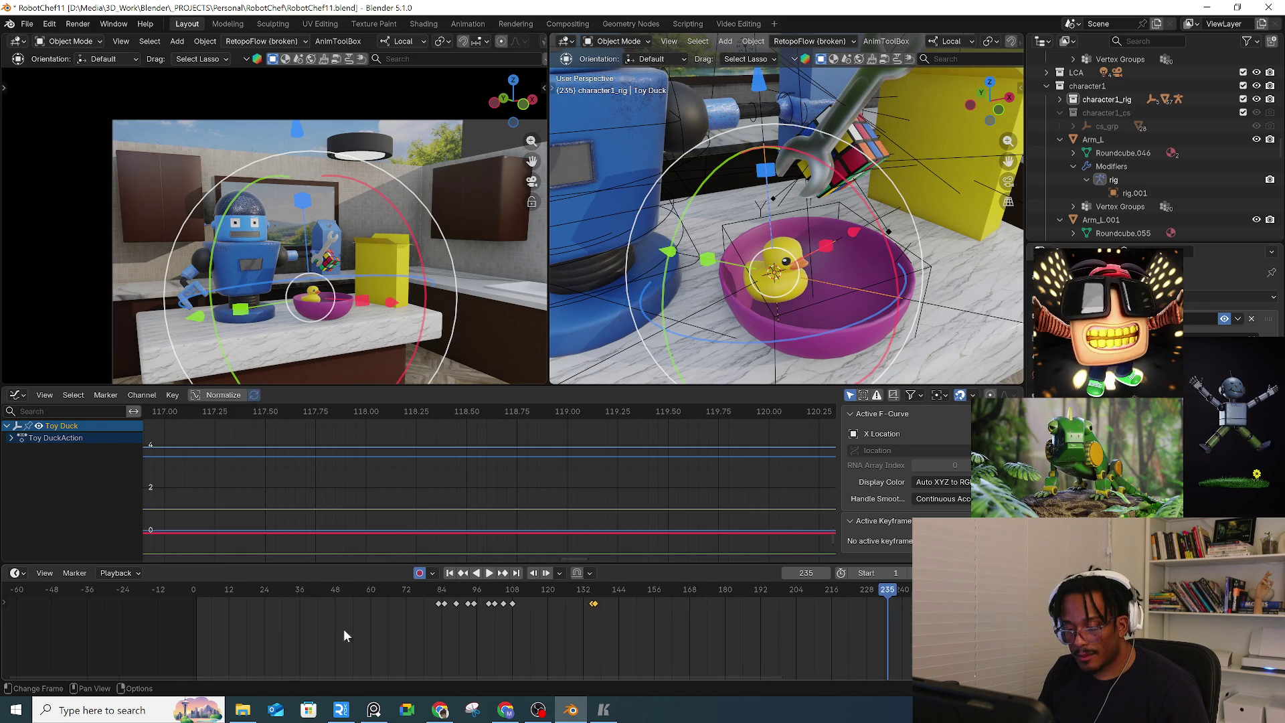
click(215, 591)
key(space)
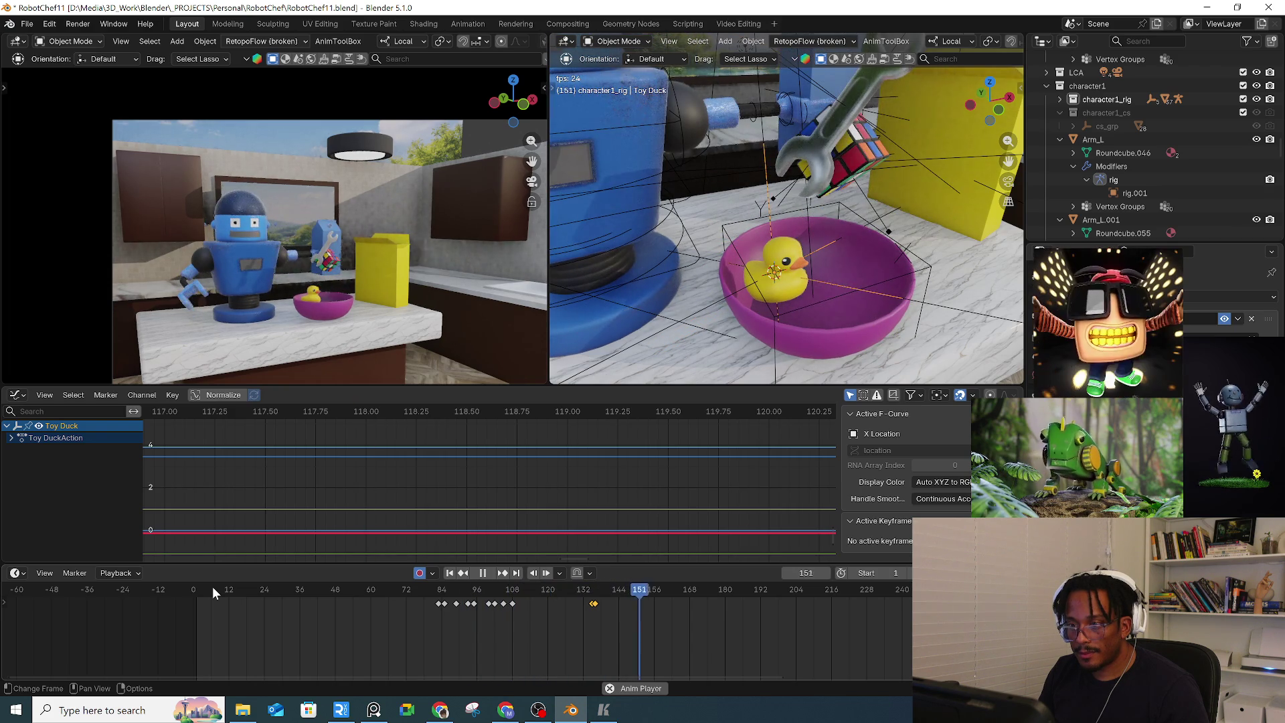
key(space)
click(588, 598)
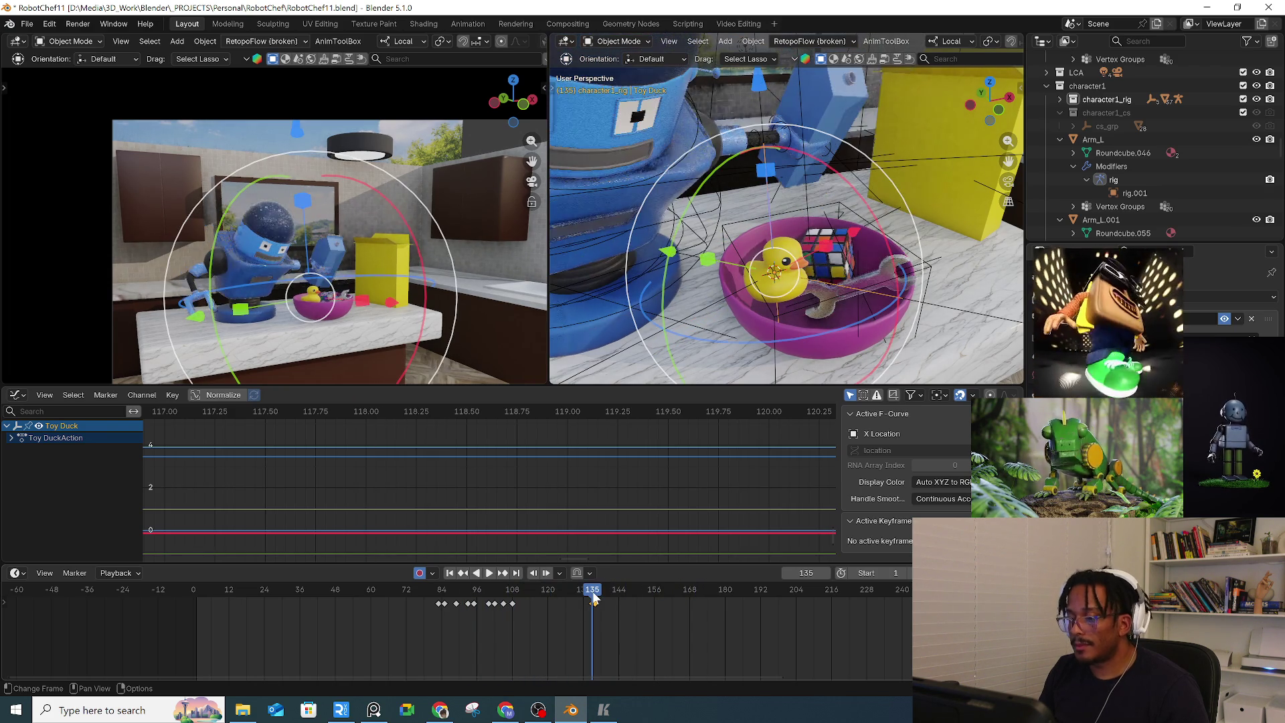
key(space)
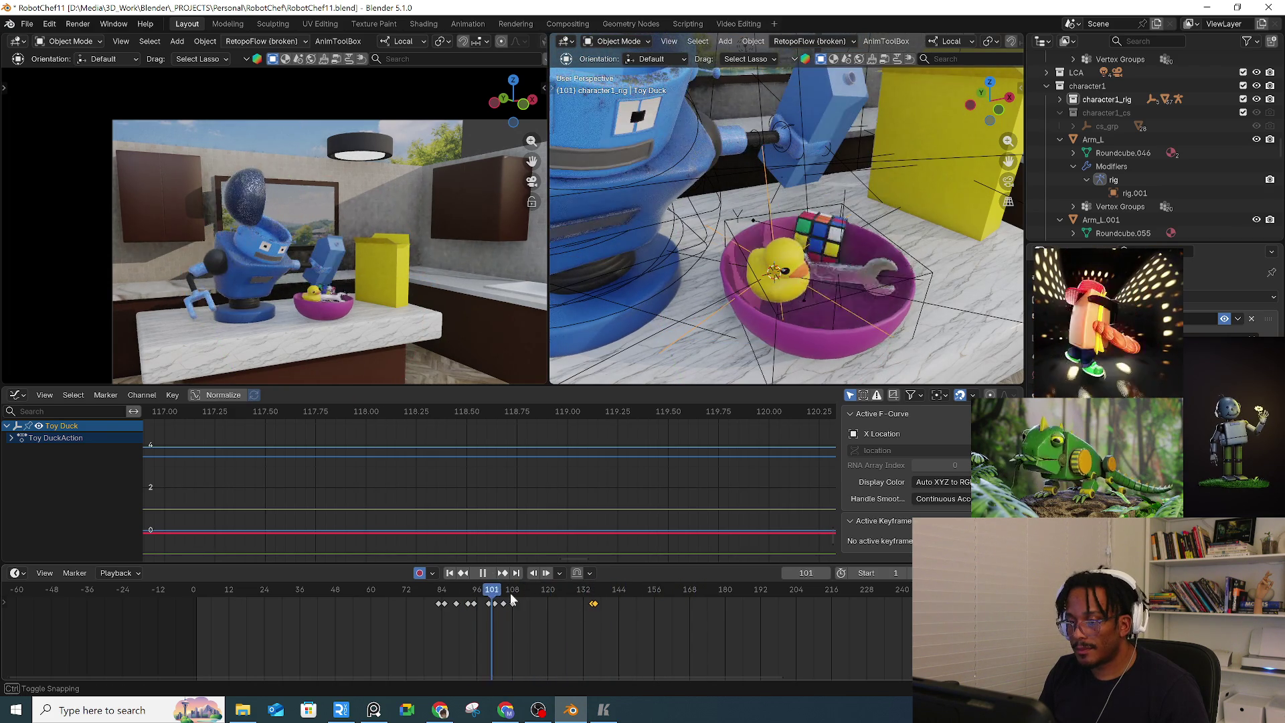
key(space)
middle_drag(883, 311, 924, 247)
key(ctrl+z)
key(ctrl+z)
key(ctrl+z)
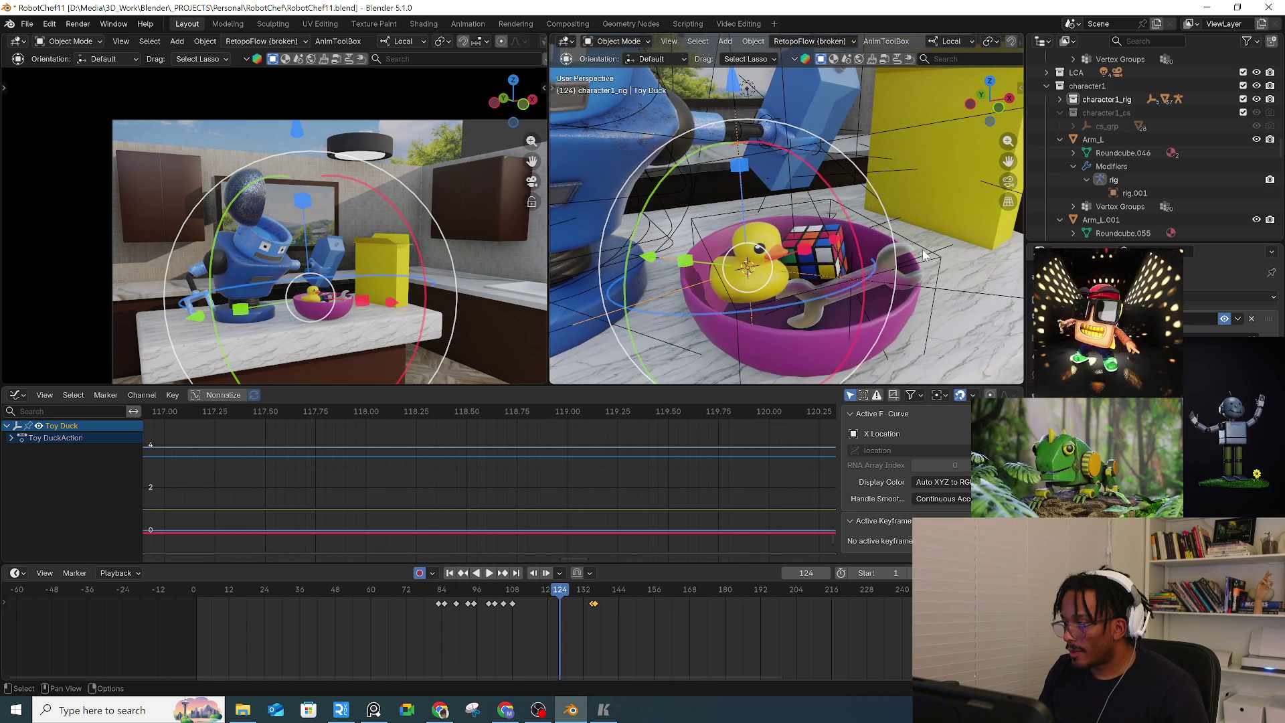
key(ctrl+z)
key(ctrl+z)
key(ctrl+z)
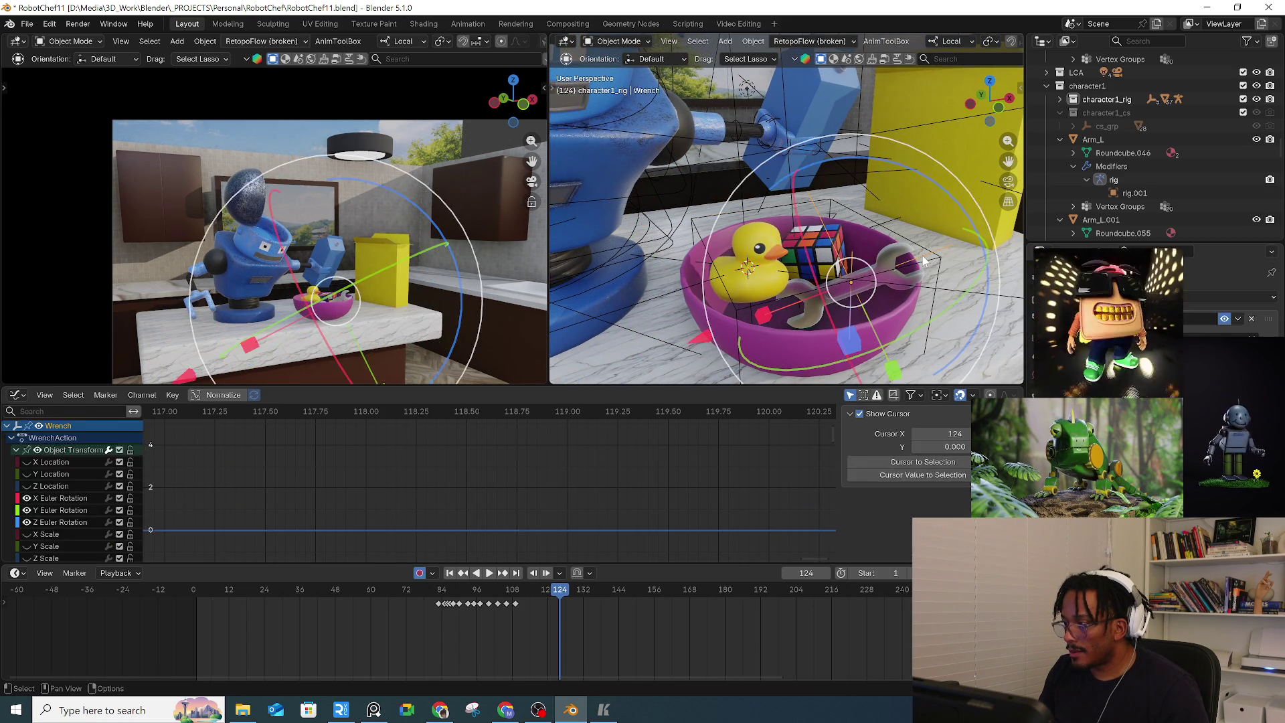
Select the wrench in the bowl and key its transform at frame 109
click(924, 260)
mouse_move(924, 261)
middle_down()
mouse_move(881, 284)
mouse_move(797, 292)
mouse_move(825, 320)
mouse_move(905, 311)
middle_up()
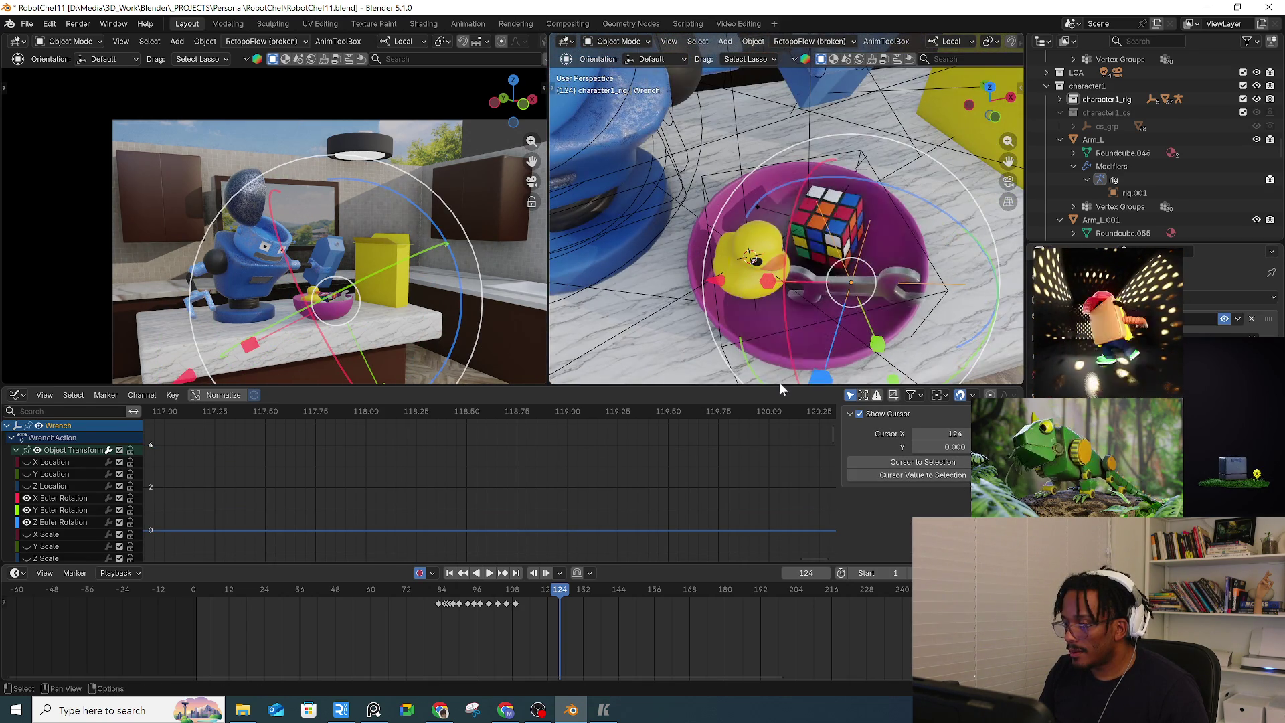
mouse_move(499, 597)
mouse_down()
mouse_move(573, 597)
mouse_move(516, 604)
mouse_up()
scroll(512, 602, up, 5)
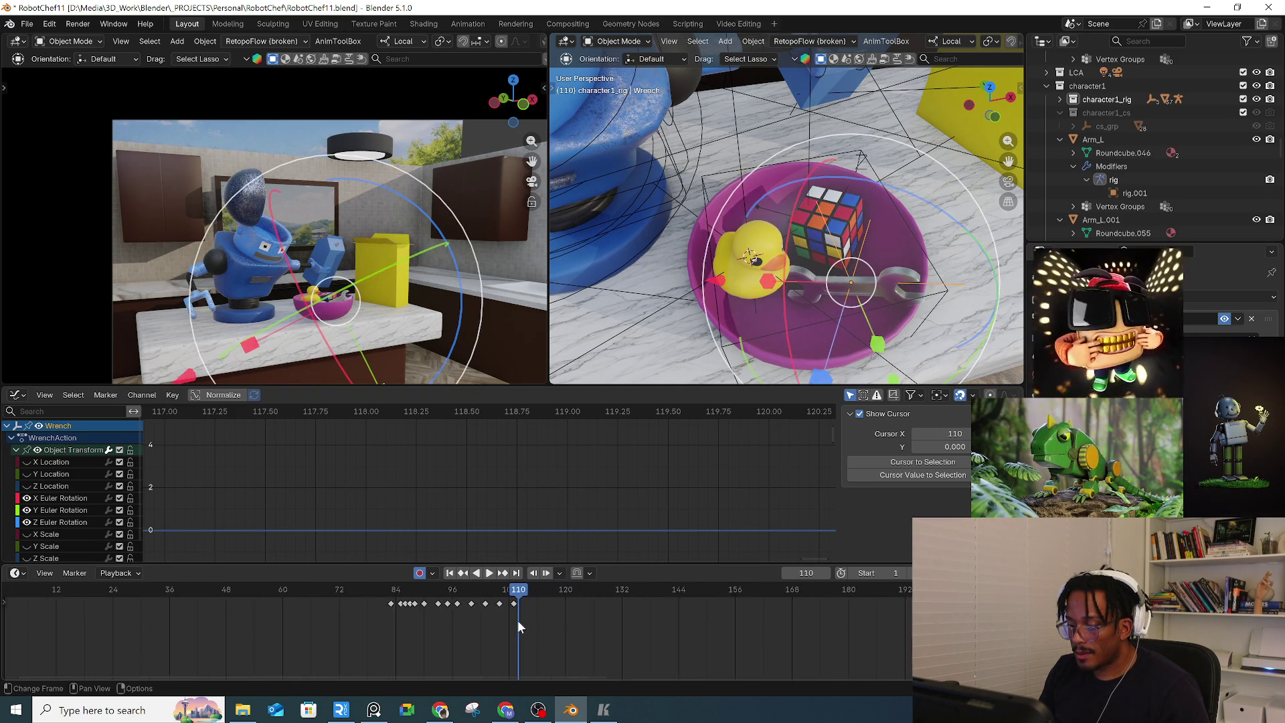
key(i)
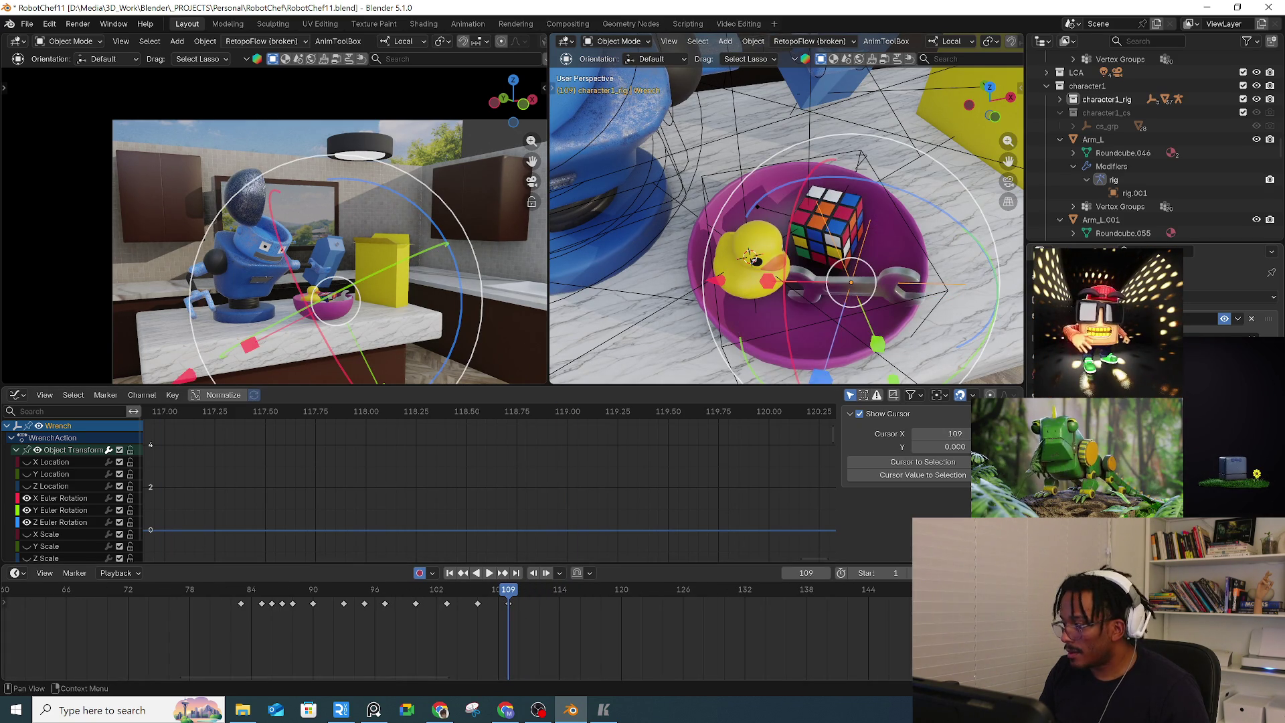
Key the wrench's transform again at frame 110
key(Right)
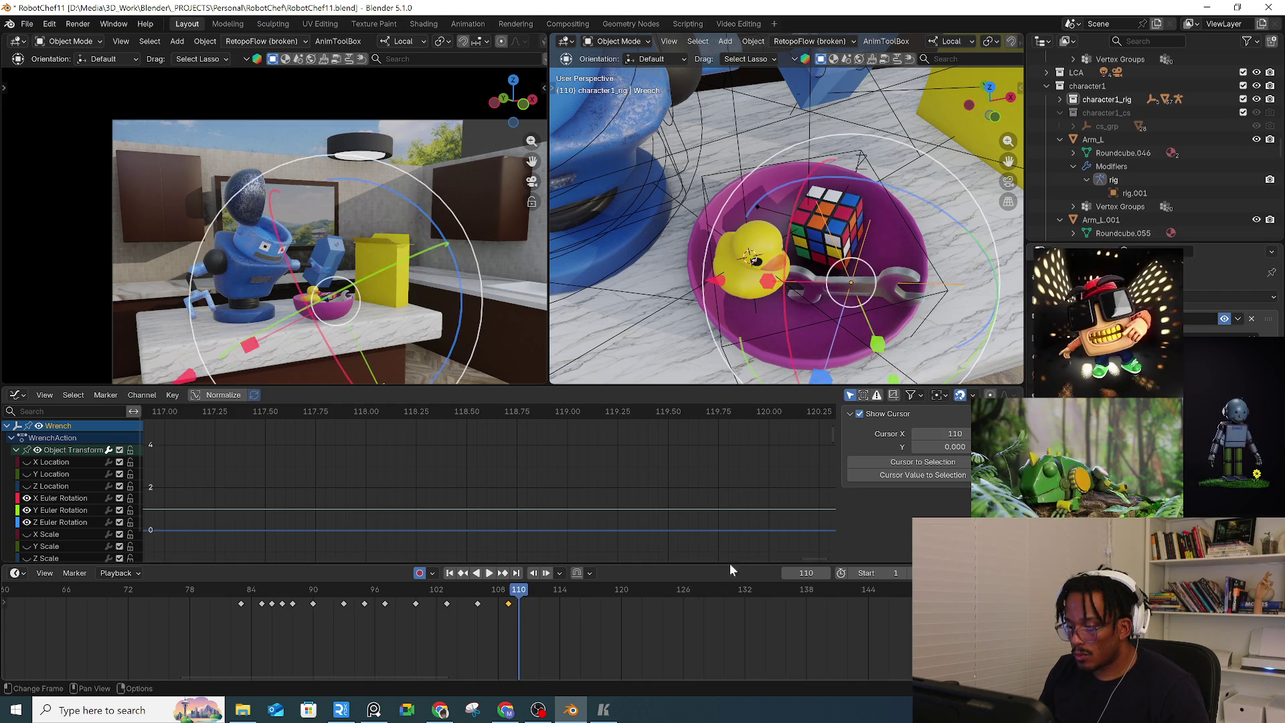
key(Left)
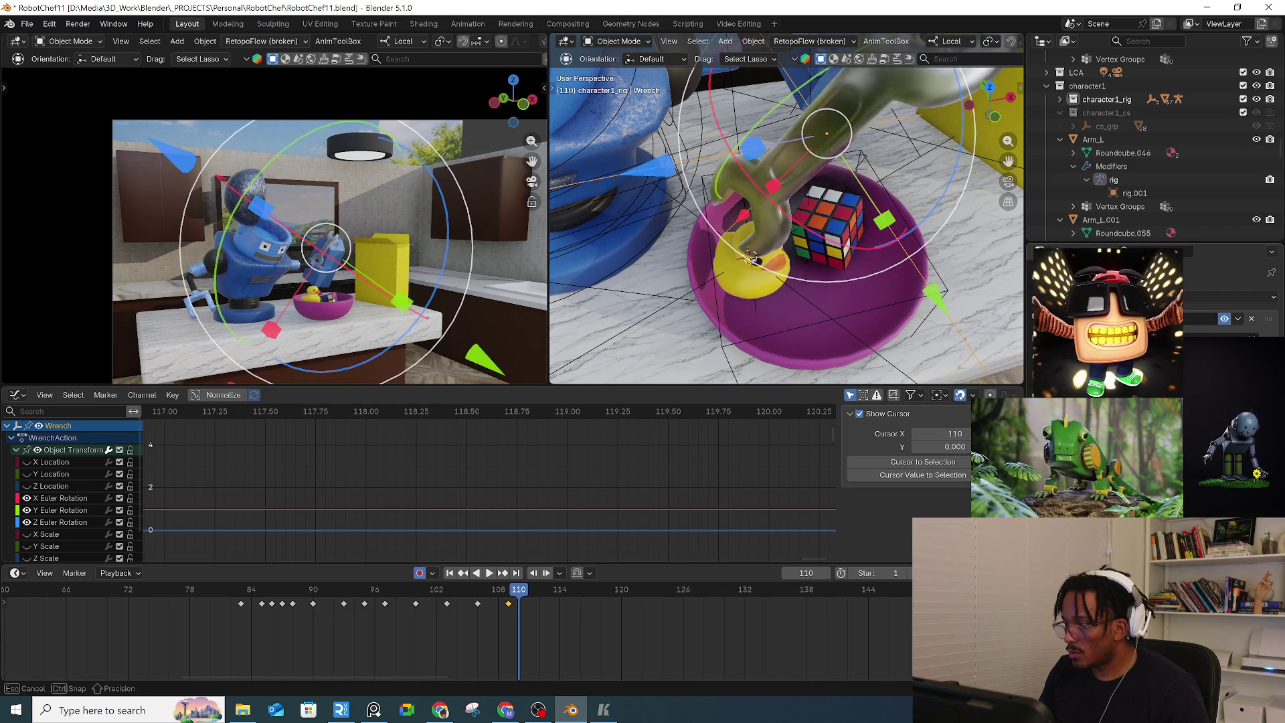
key(Right)
key(i)
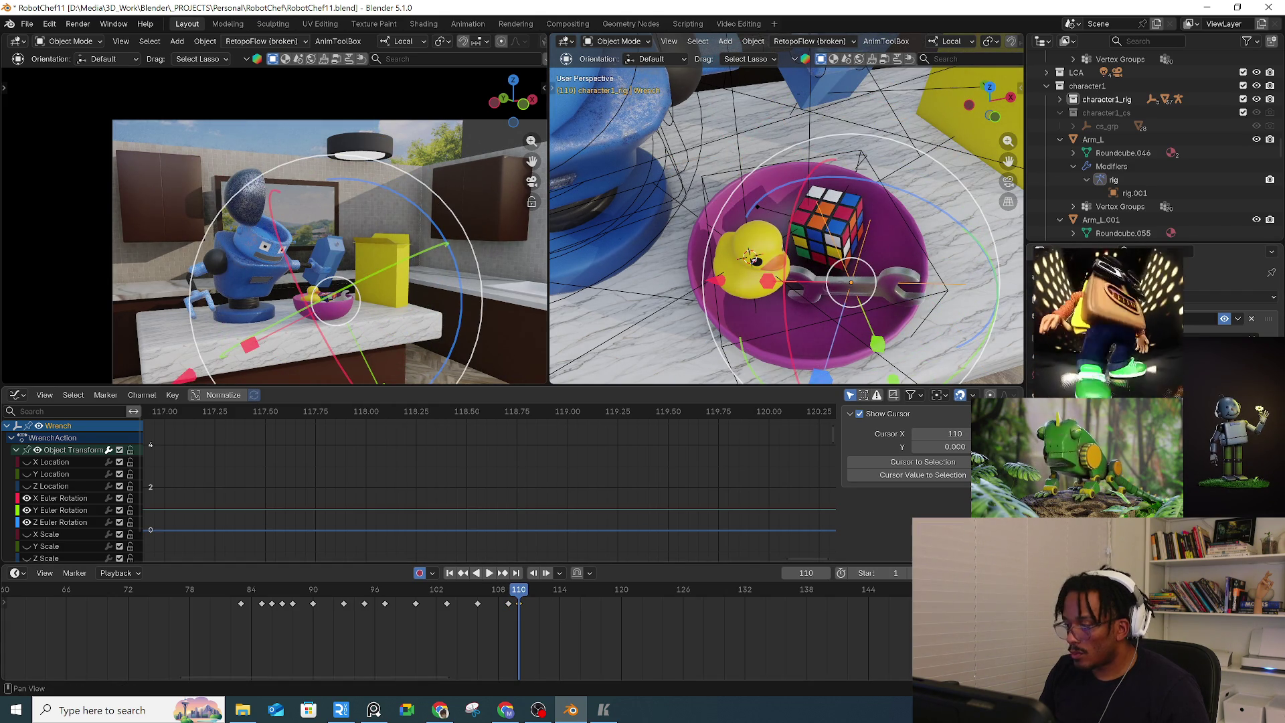
Bring up the snap menu and the object context menu over the wrench
middle_drag(870, 294, 886, 292)
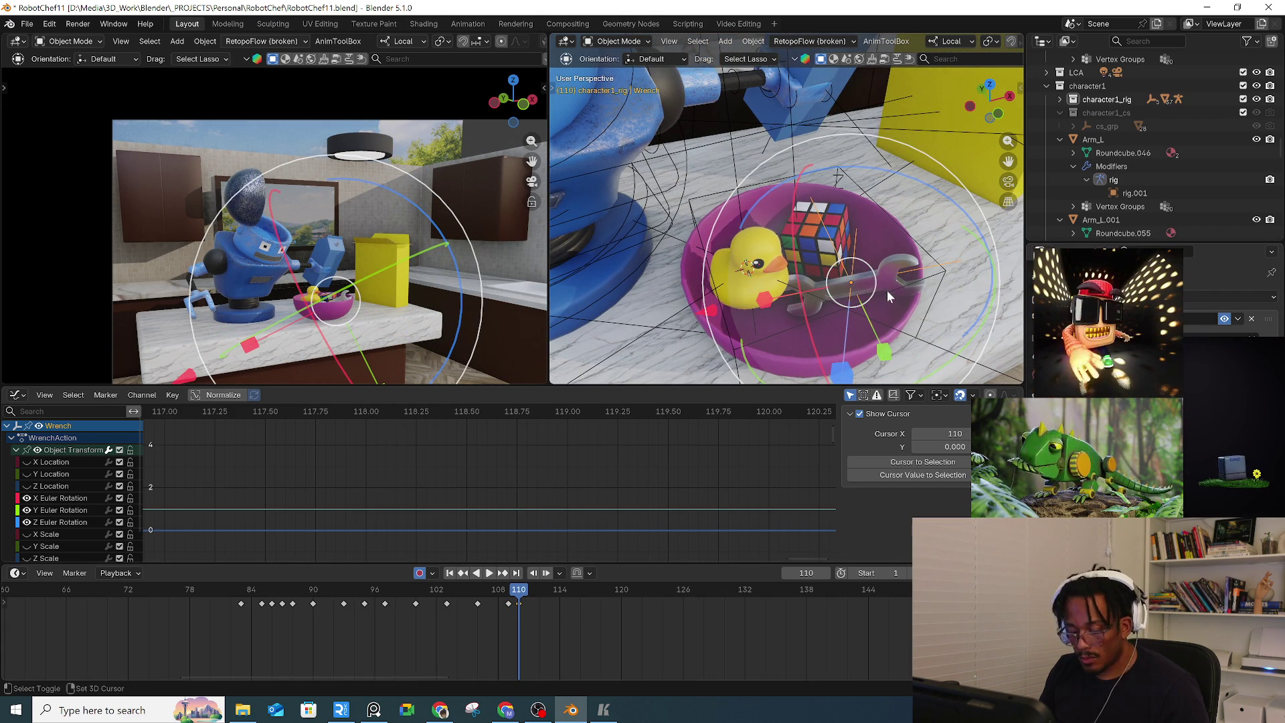
key(shift+s)
key(Escape)
right_click(912, 286)
mouse_move(911, 286)
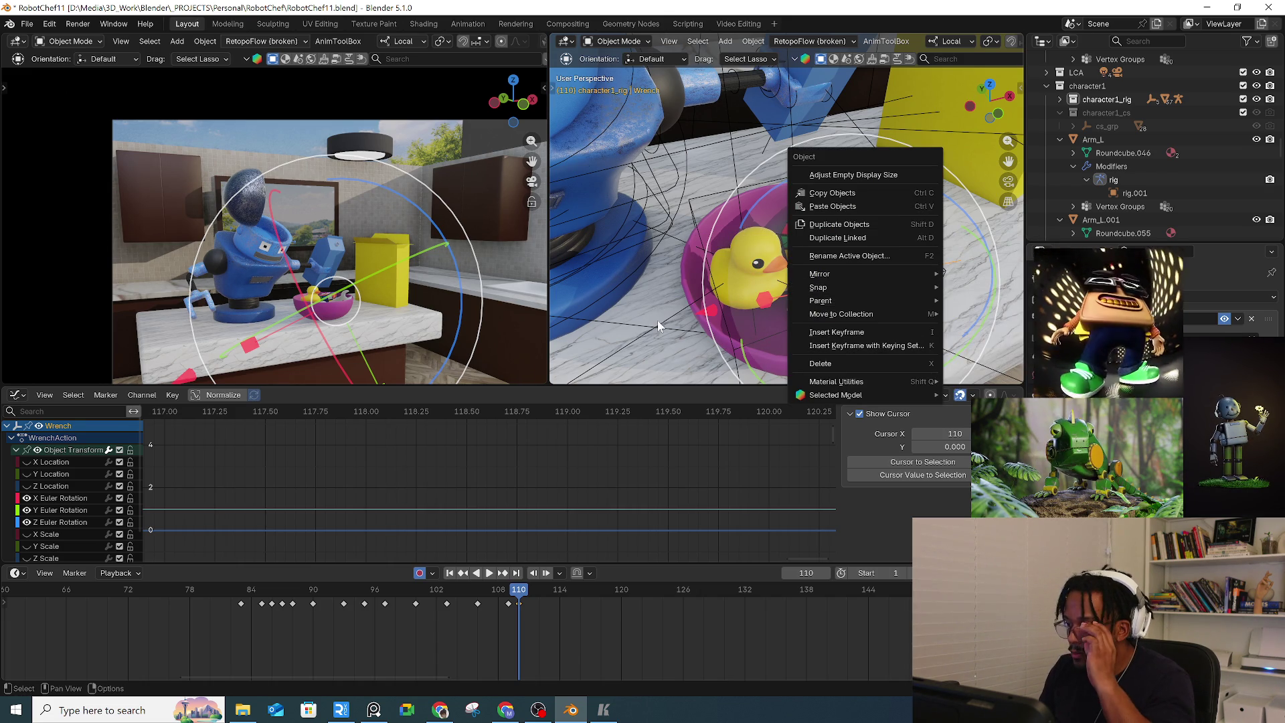
Add a Plain Axes empty at the wrench in the bowl
key(shift+a)
mouse_move(659, 313)
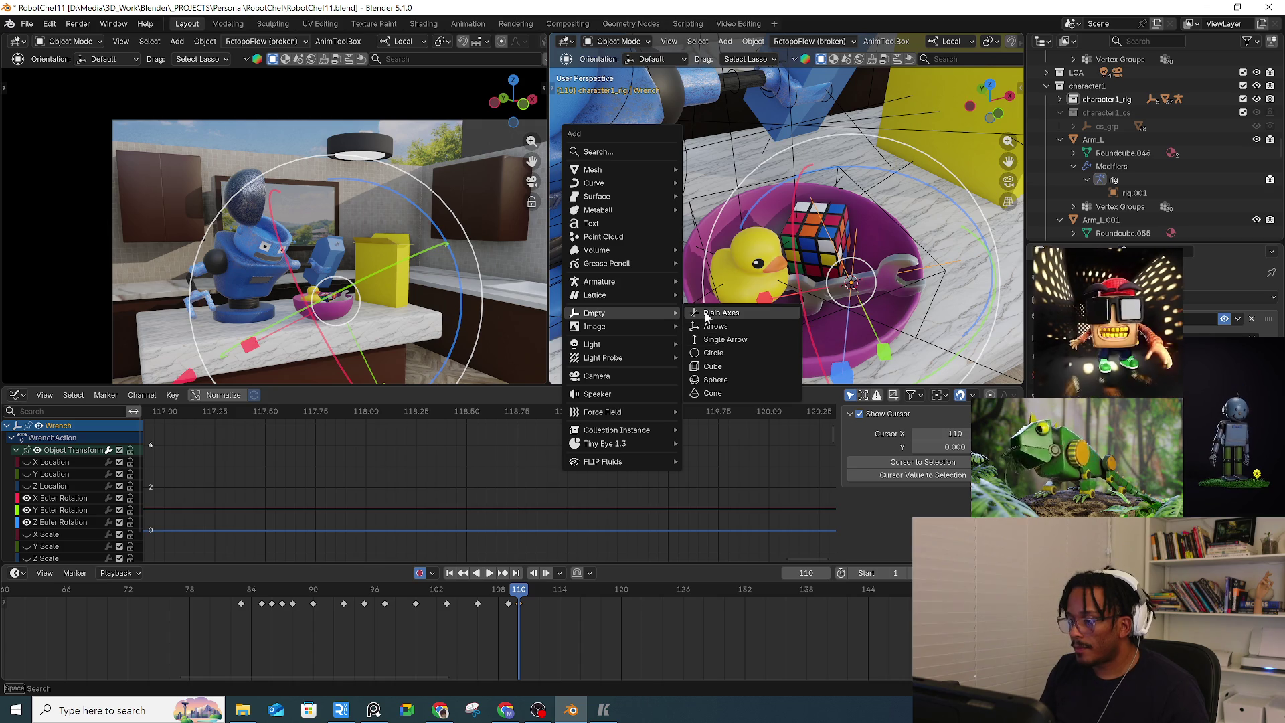
click(706, 313)
middle_drag(850, 294, 937, 311)
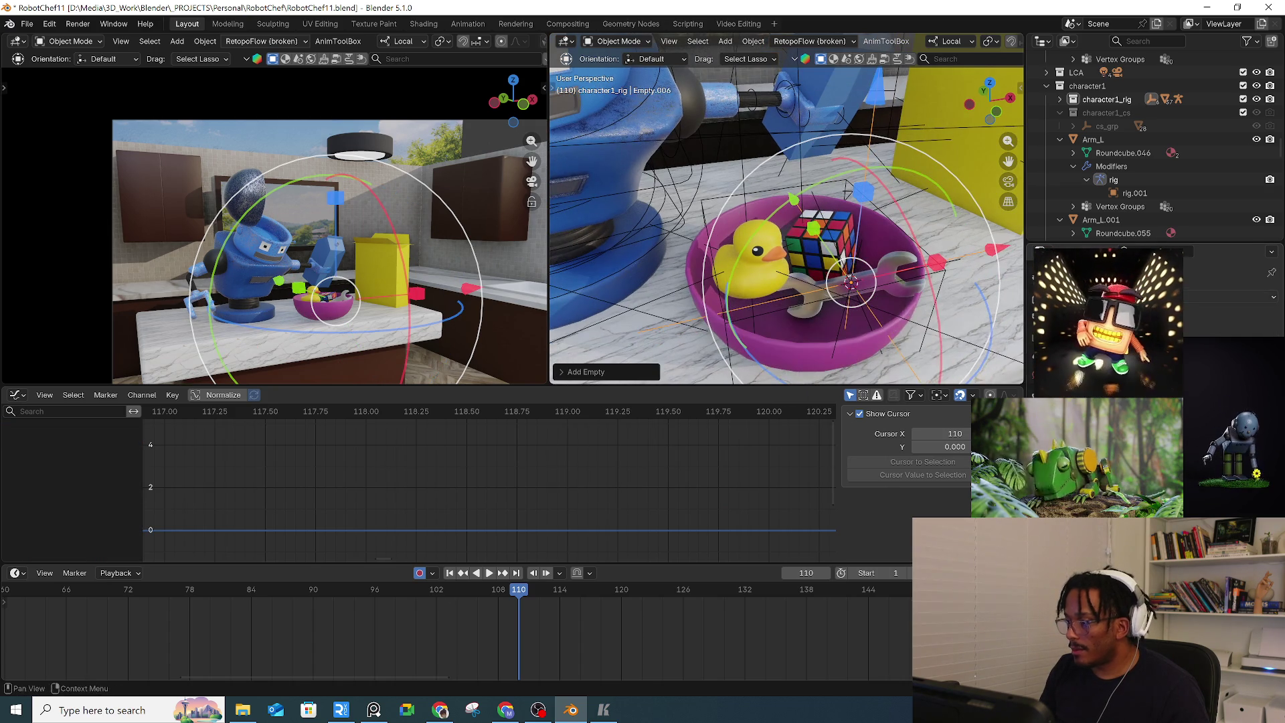
Give the empty a Copy Transforms constraint with Sphere as its target
key(shift+ctrl+c)
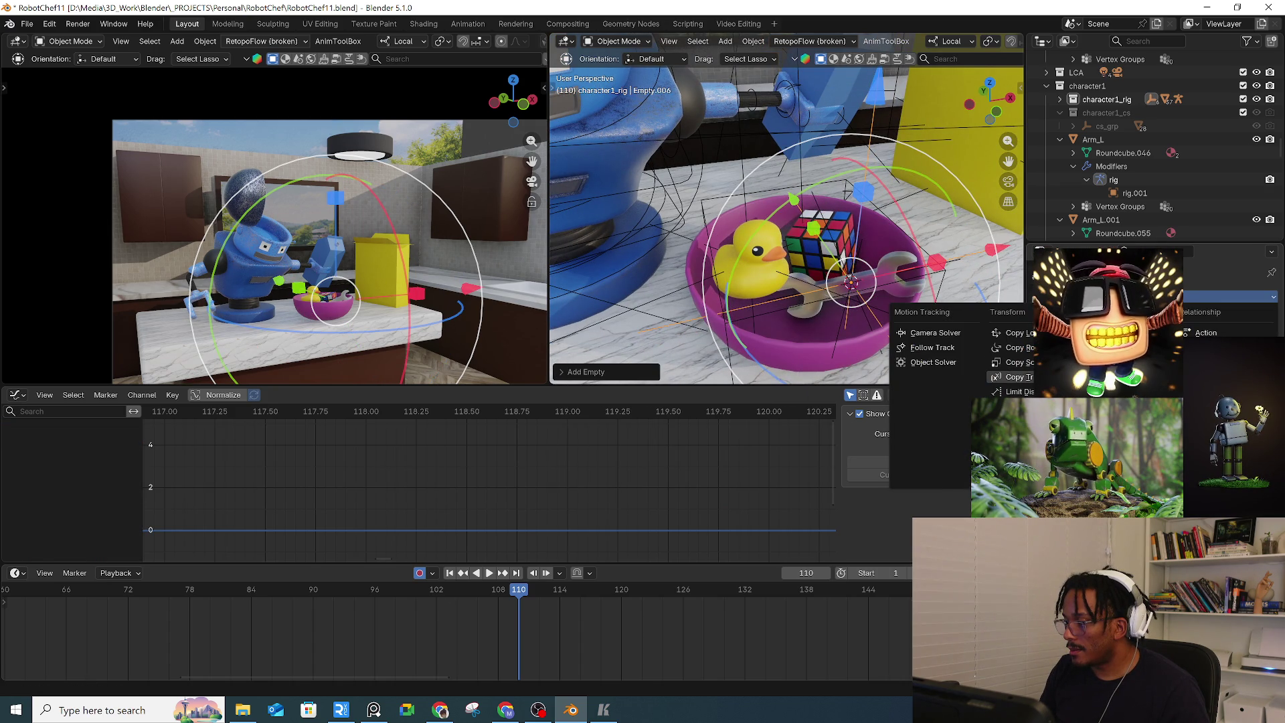
click(1014, 377)
key(e)
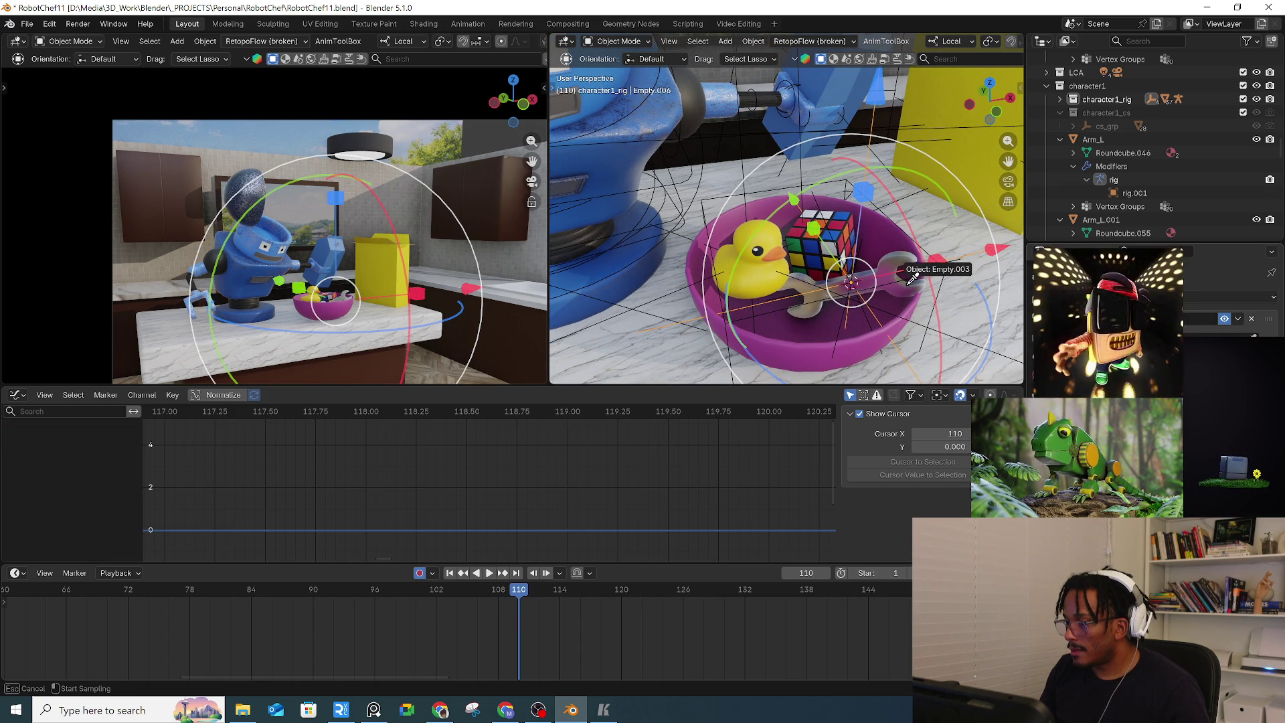
click(902, 280)
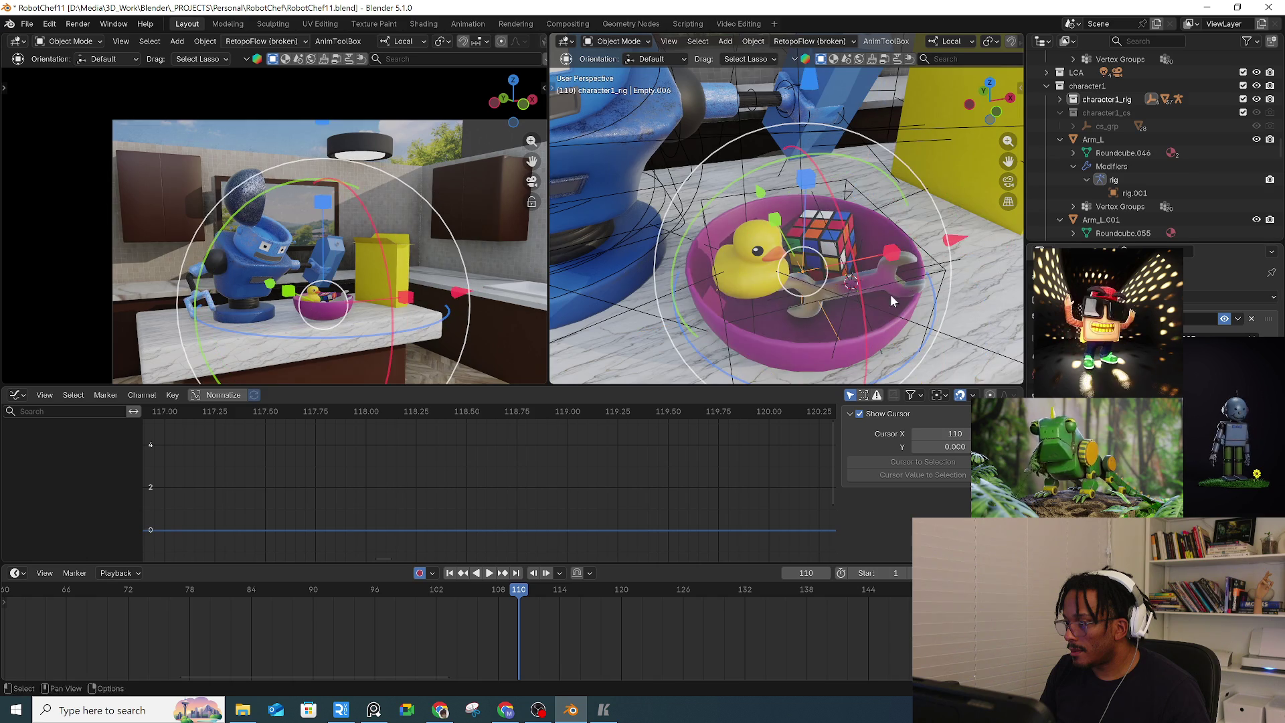
scroll(880, 283, up, 5)
middle_drag(904, 308, 930, 316)
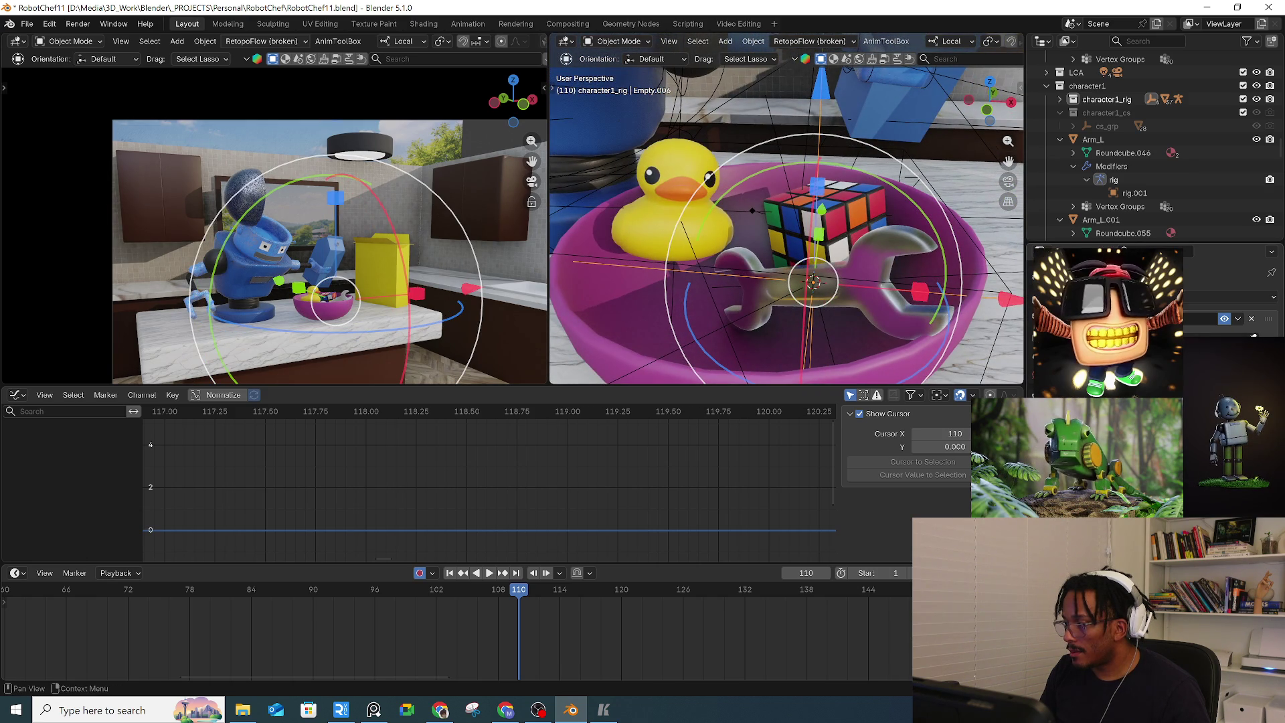
click(778, 309)
middle_drag(780, 311, 901, 337)
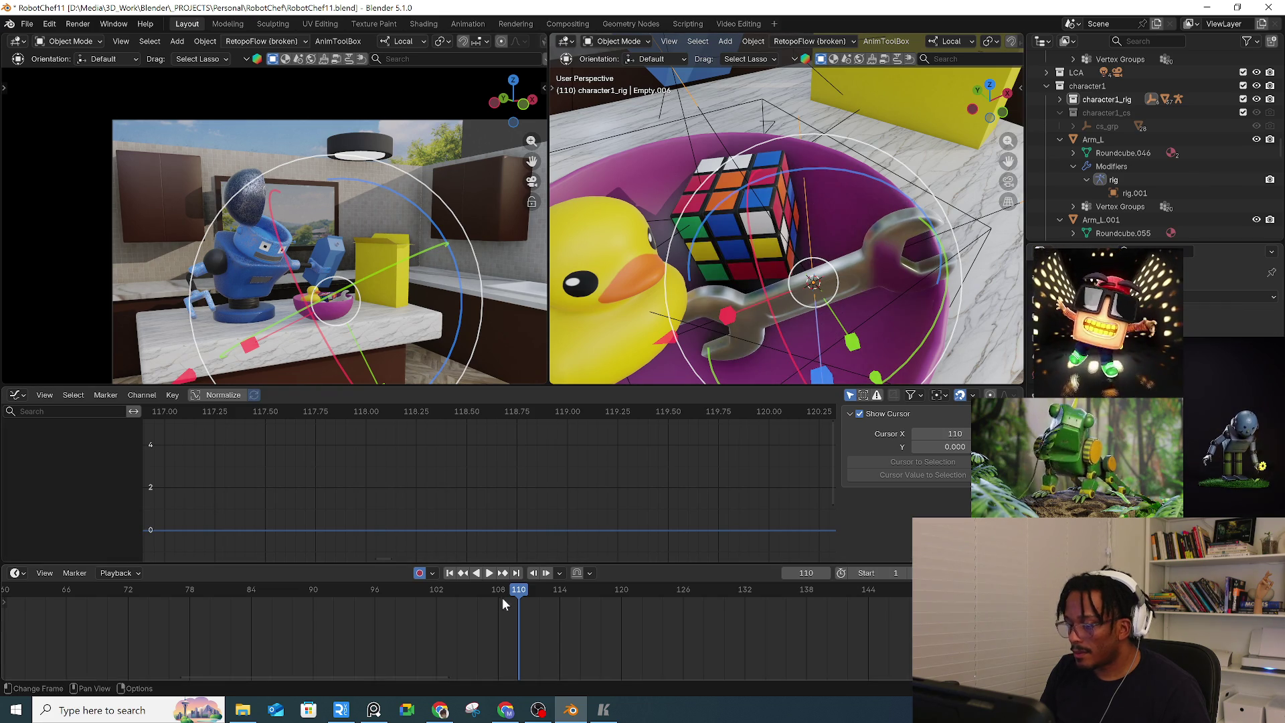
Scrub back to about frame 106 and select the wrench beside the duck and cube
mouse_move(502, 597)
mouse_down()
mouse_move(395, 588)
mouse_move(405, 593)
mouse_up()
click(825, 350)
mouse_move(824, 351)
middle_down()
mouse_move(736, 333)
mouse_move(828, 241)
middle_up()
At frame 110, add a Copy Transforms constraint to the wrench targeting Sphere
click(519, 596)
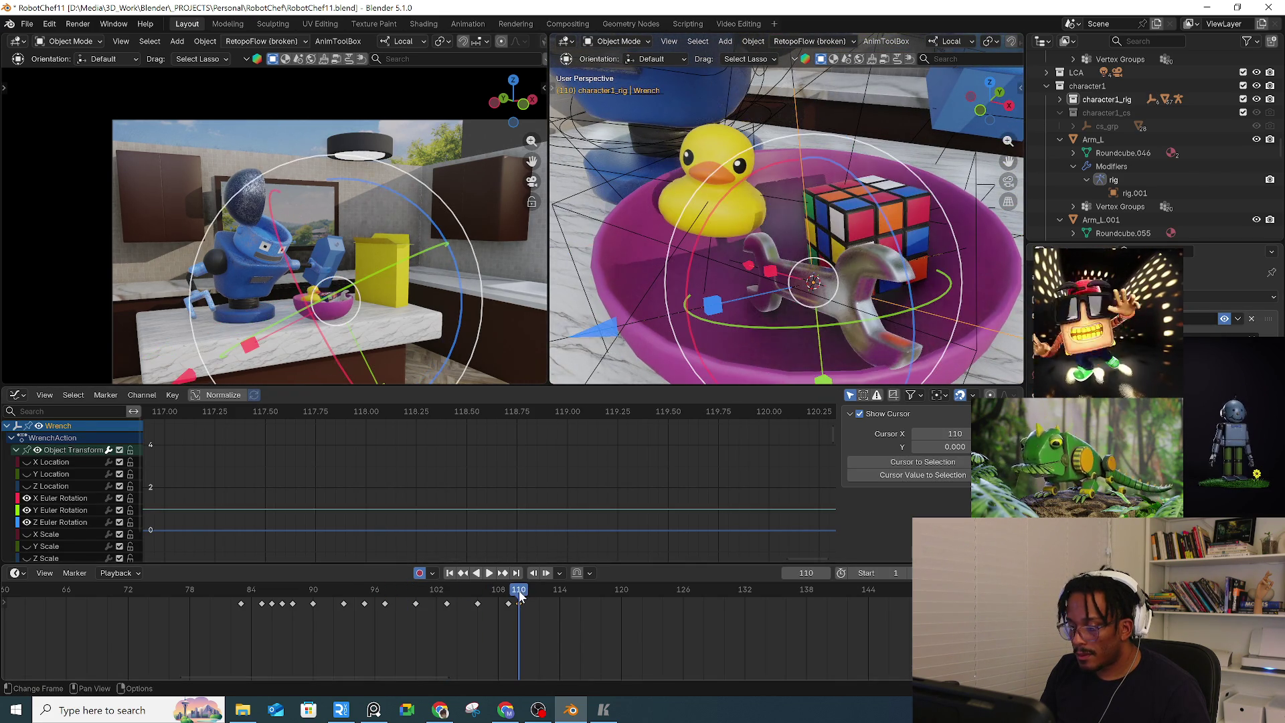
drag(520, 595, 522, 600)
click(1228, 296)
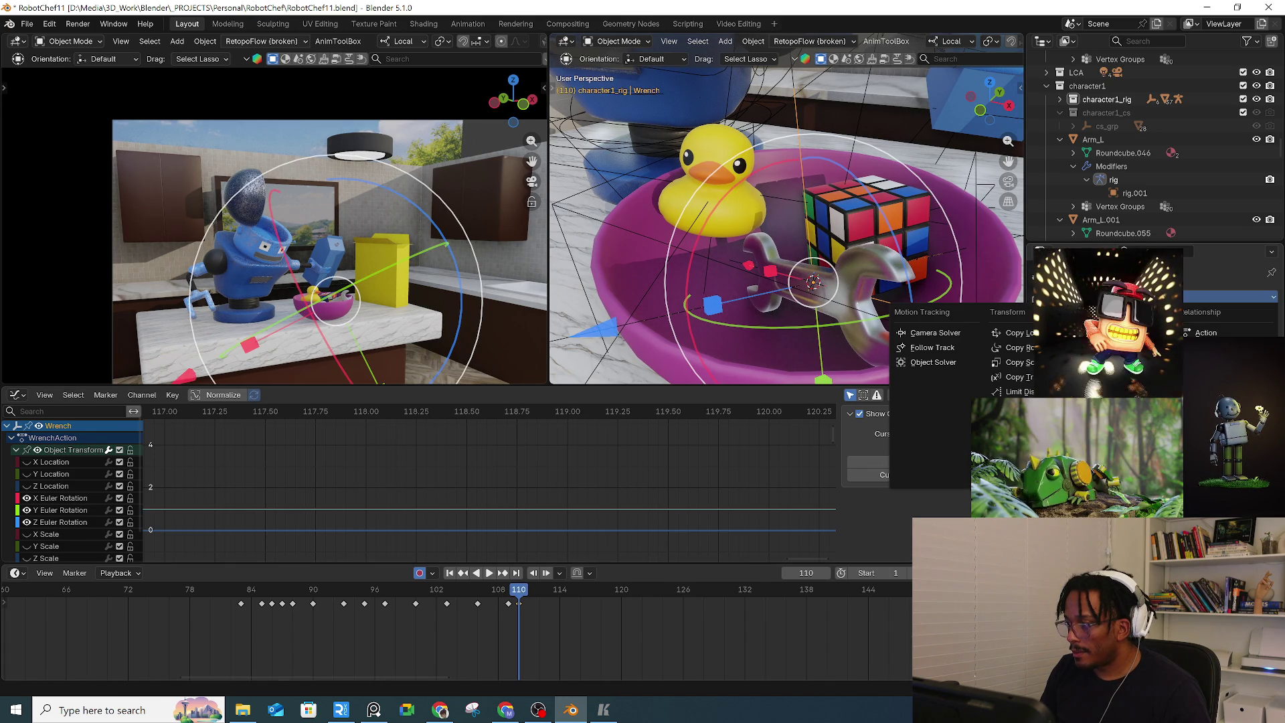
click(1032, 380)
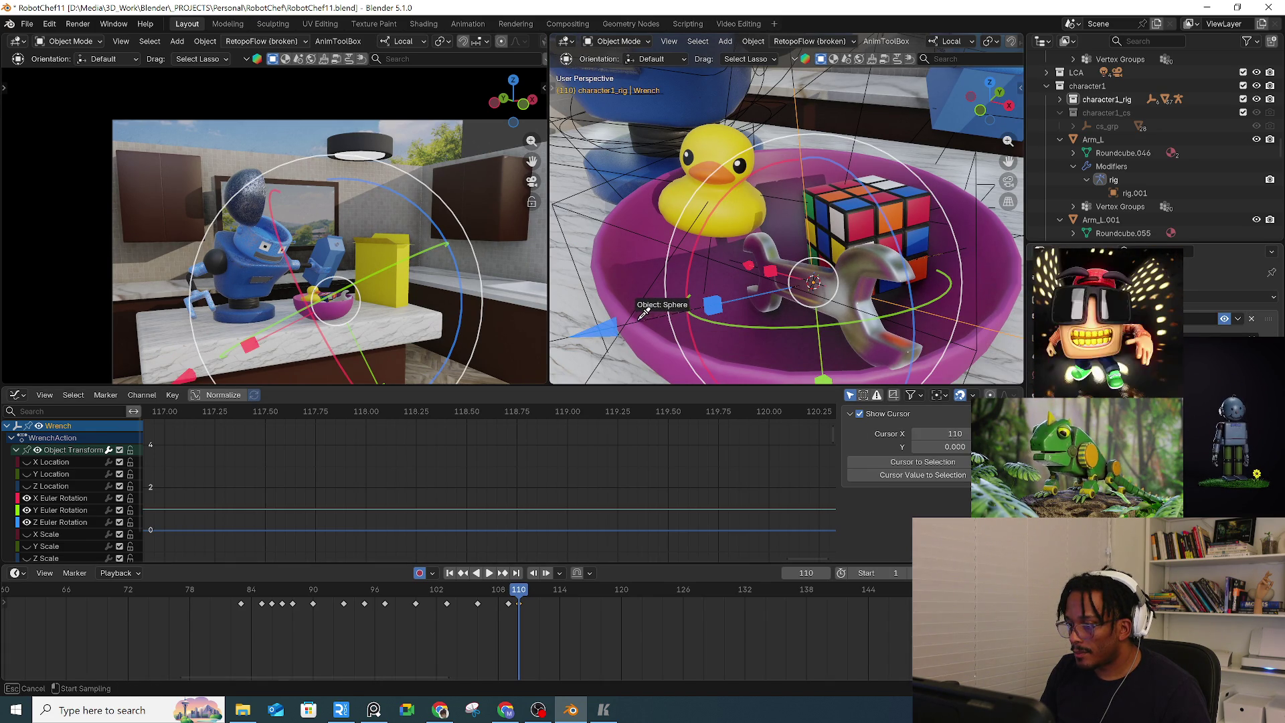
click(648, 363)
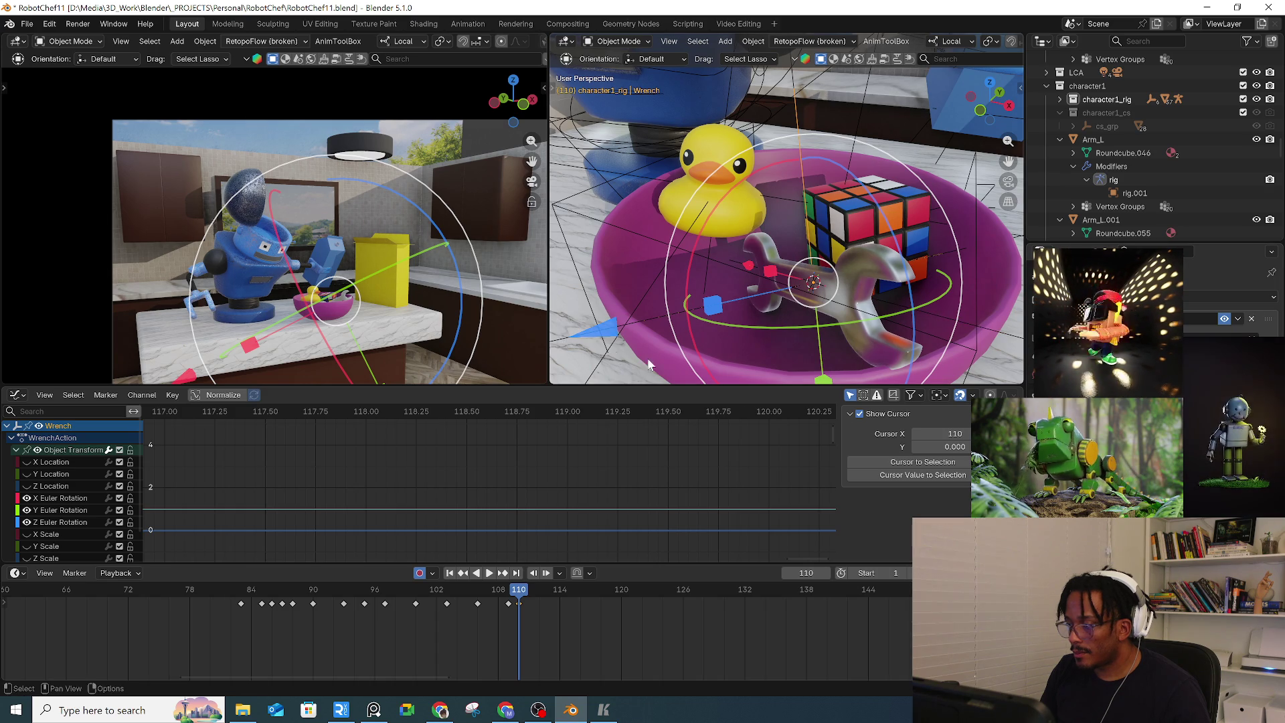
Step through frames 109–111, deselect the keyframes, and play back the handoff
click(507, 597)
drag(507, 597, 508, 598)
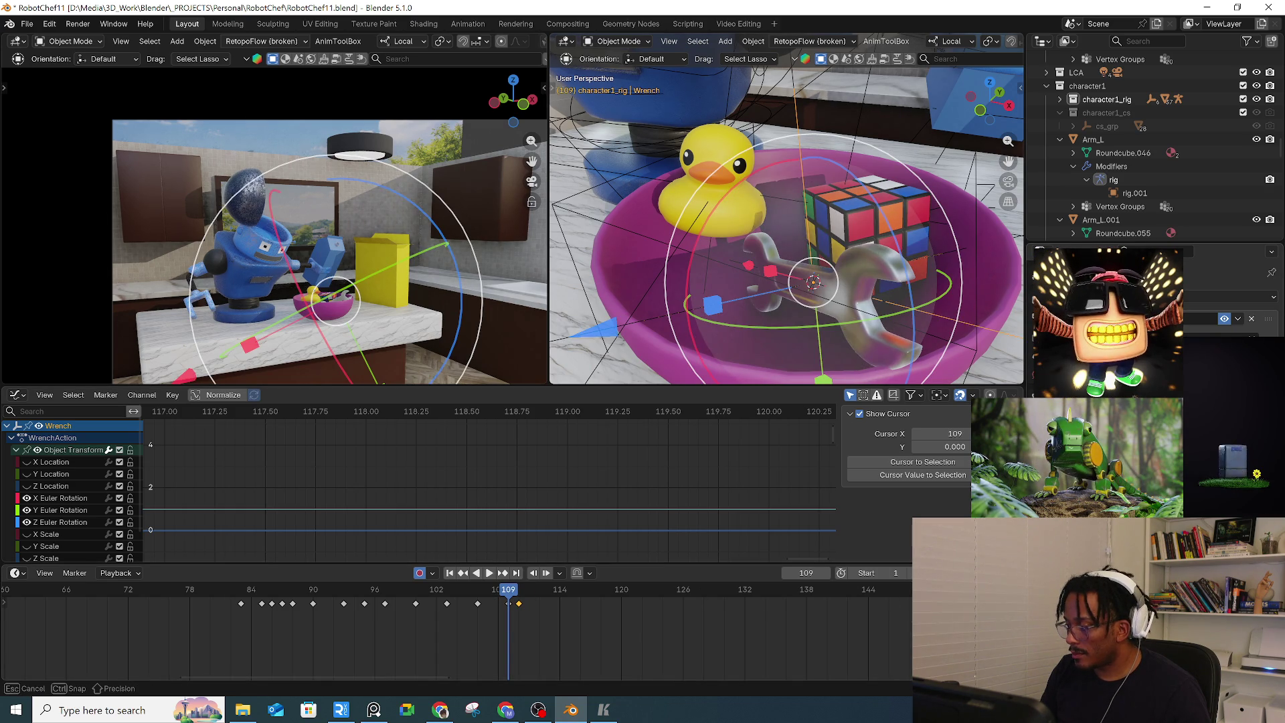
key(alt+a)
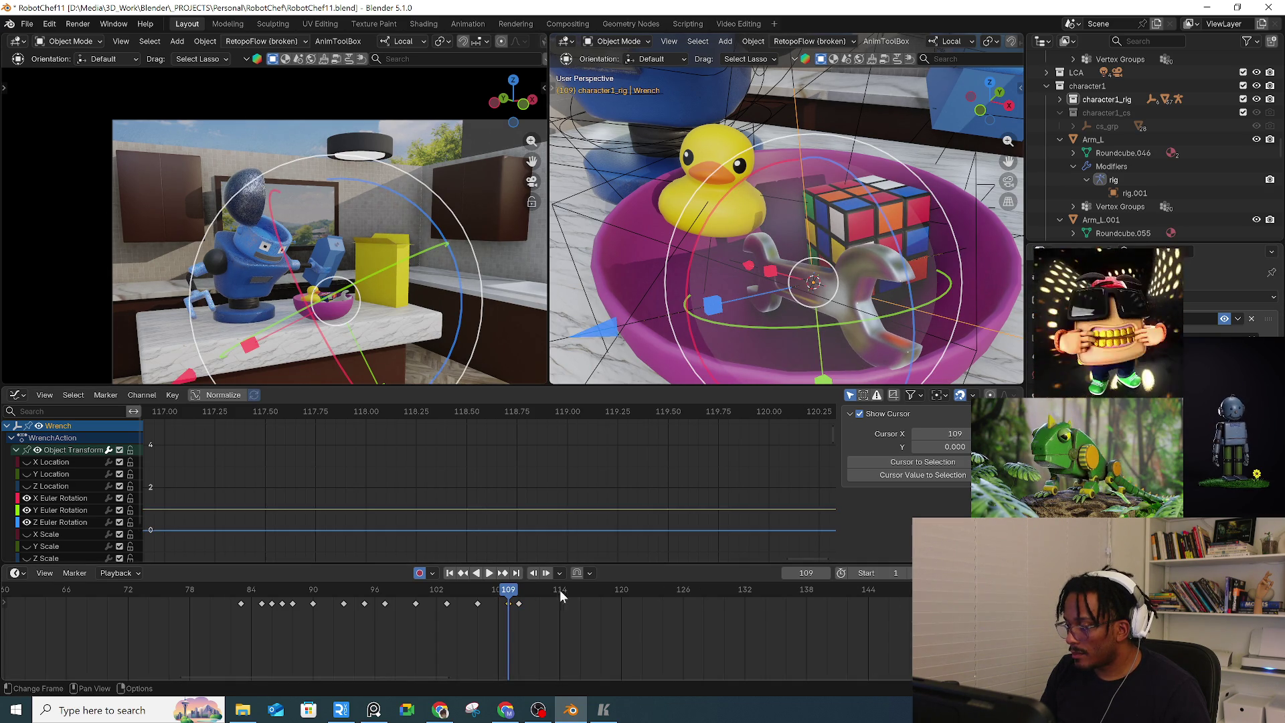
click(526, 597)
click(518, 591)
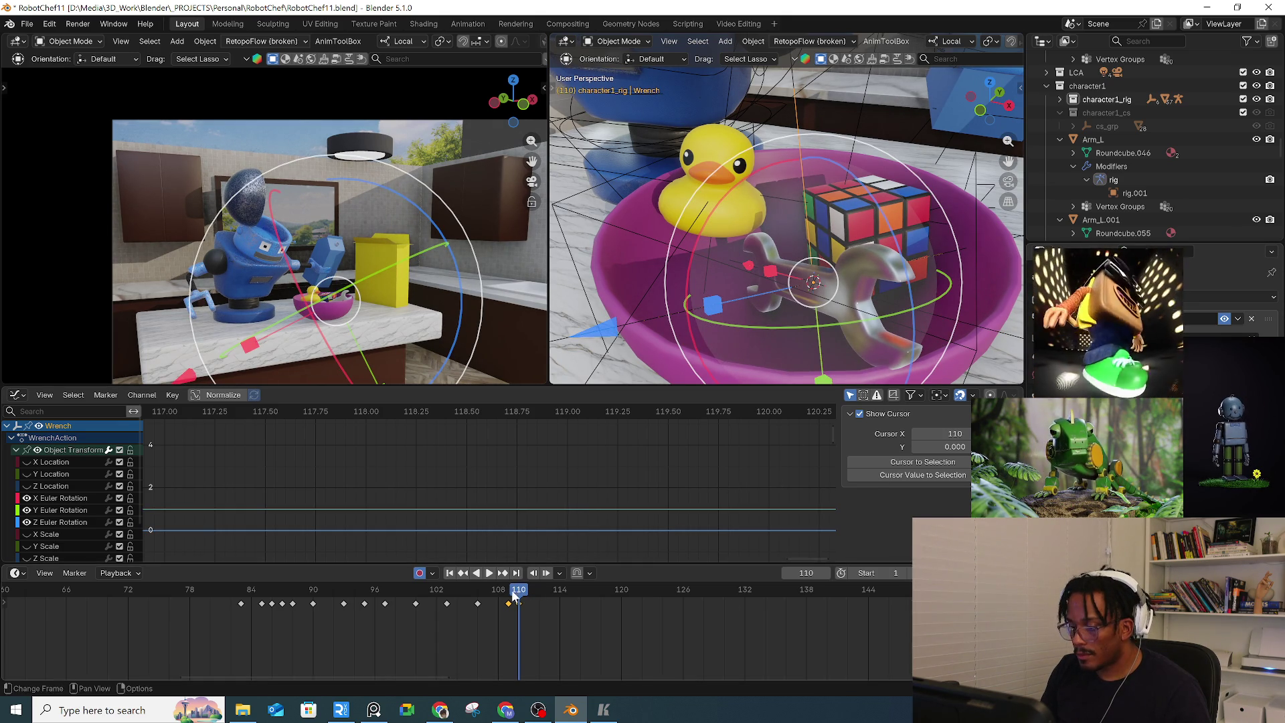
drag(513, 594, 240, 595)
key(space)
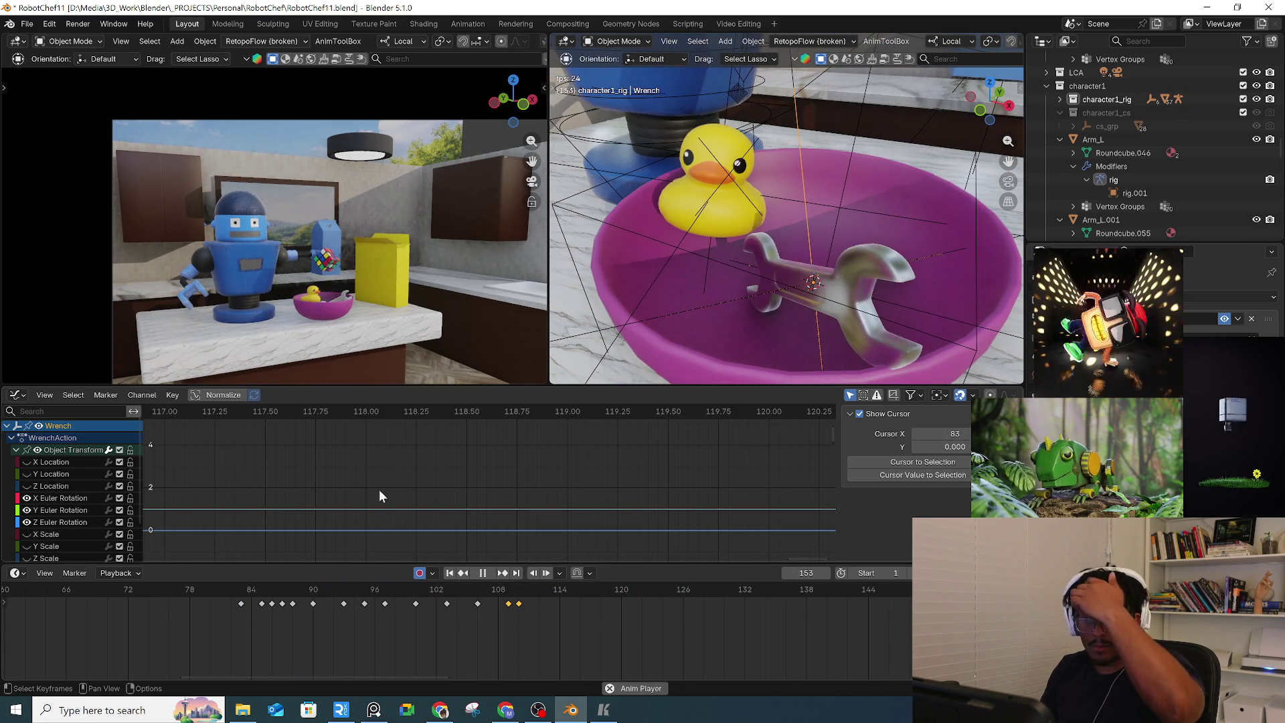
scroll(379, 489, down, 3)
scroll(302, 633, down, 5)
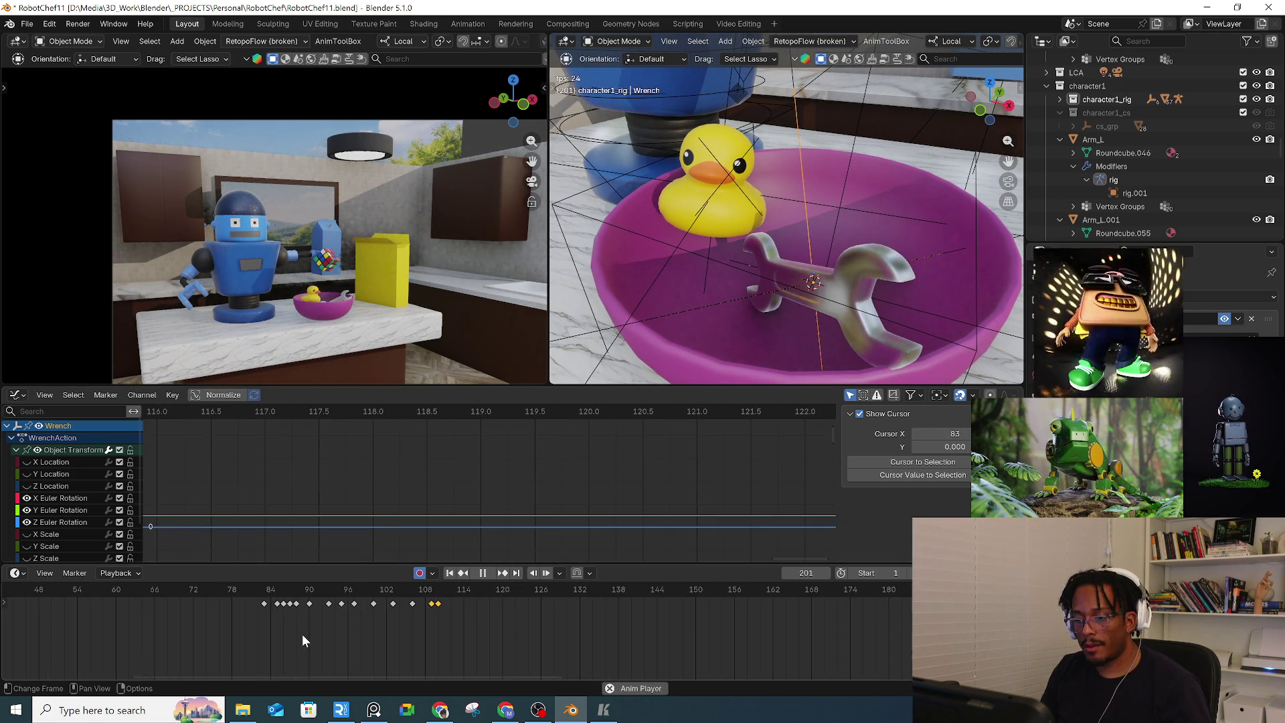
ctrl+scroll(200, 603, up, 5)
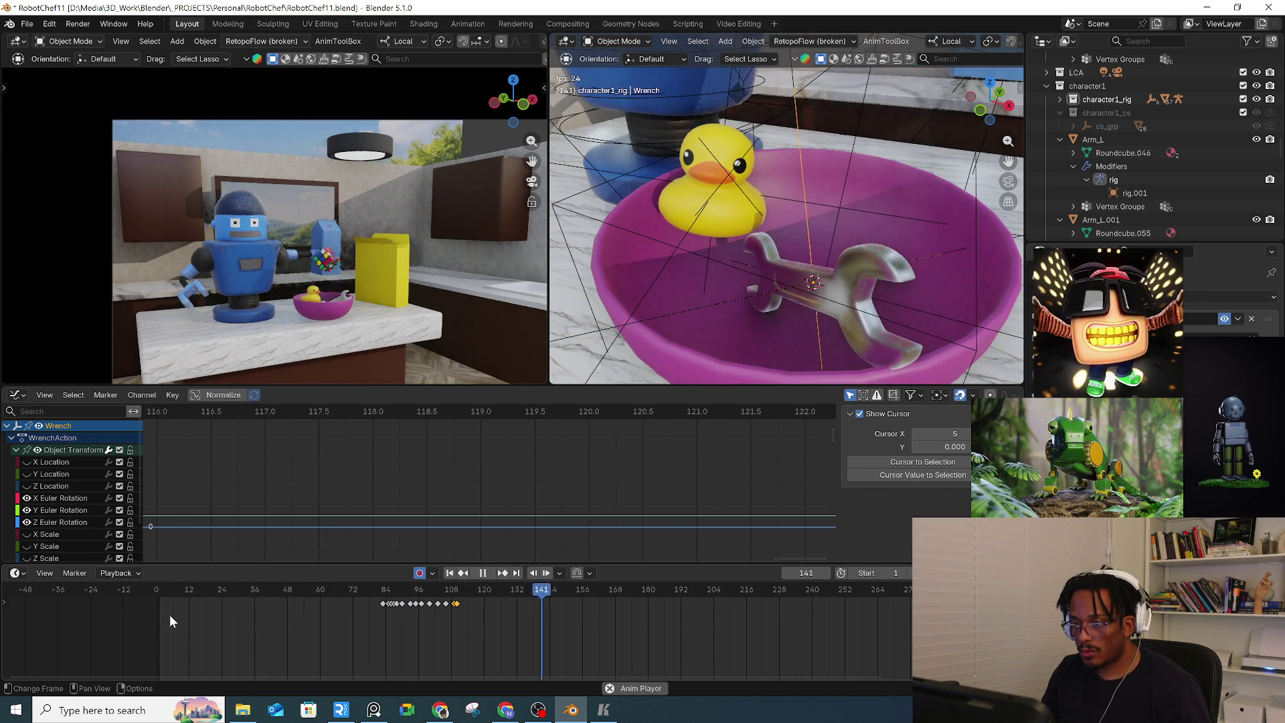
key(space)
mouse_move(796, 314)
middle_down()
mouse_move(845, 281)
mouse_move(881, 229)
middle_up()
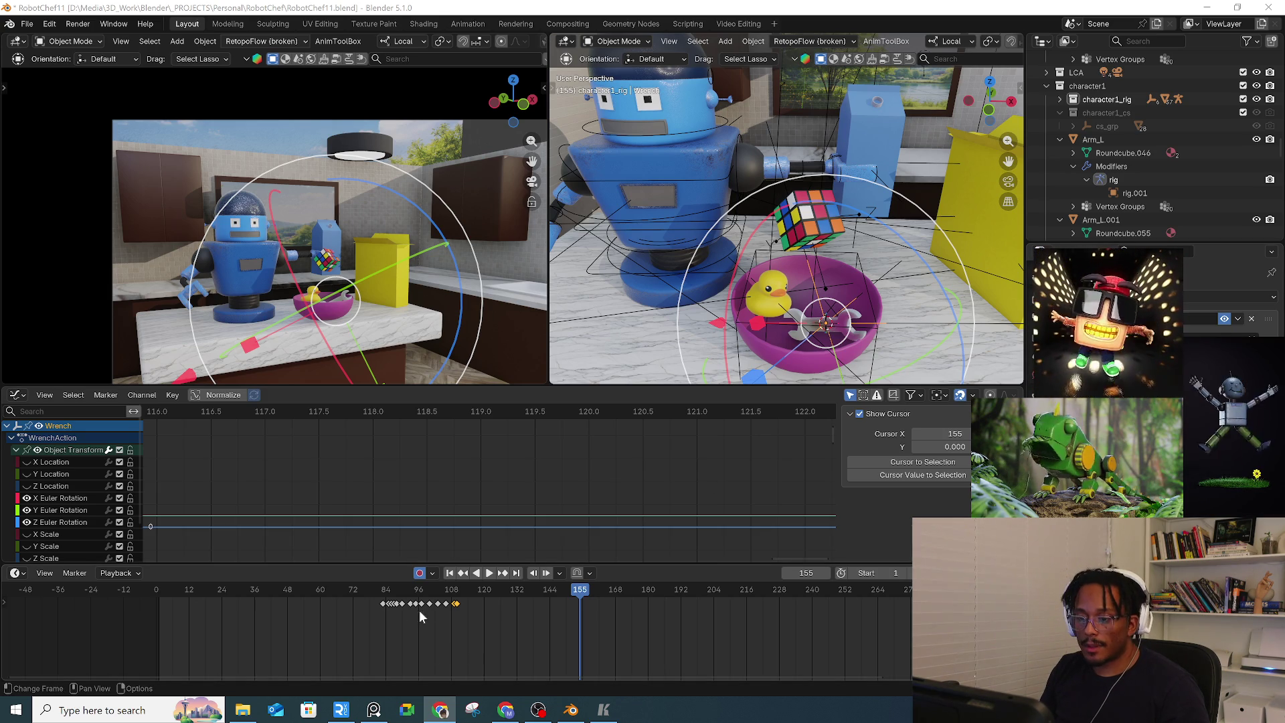
Select the Rubik's cube in the bowl and go to frame 107
mouse_move(780, 257)
middle_down()
mouse_move(848, 244)
mouse_move(833, 261)
middle_up()
click(831, 255)
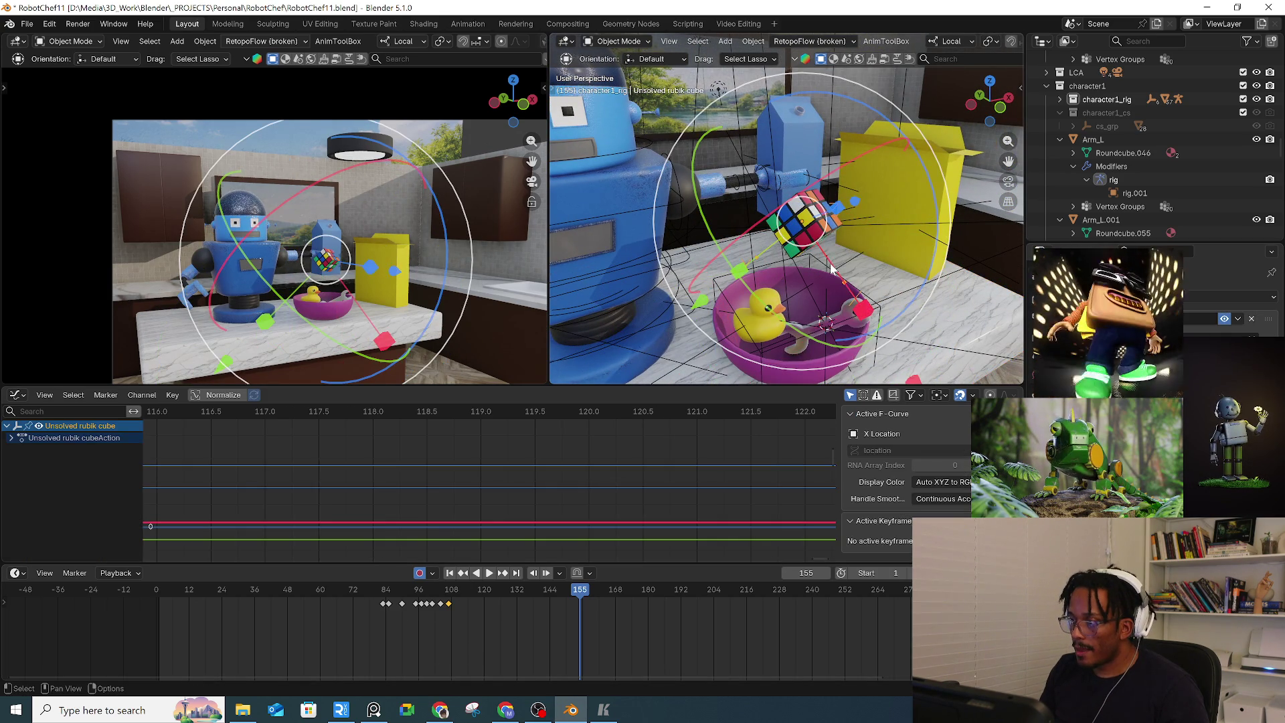
drag(443, 594, 447, 598)
key(shift+space)
key(r)
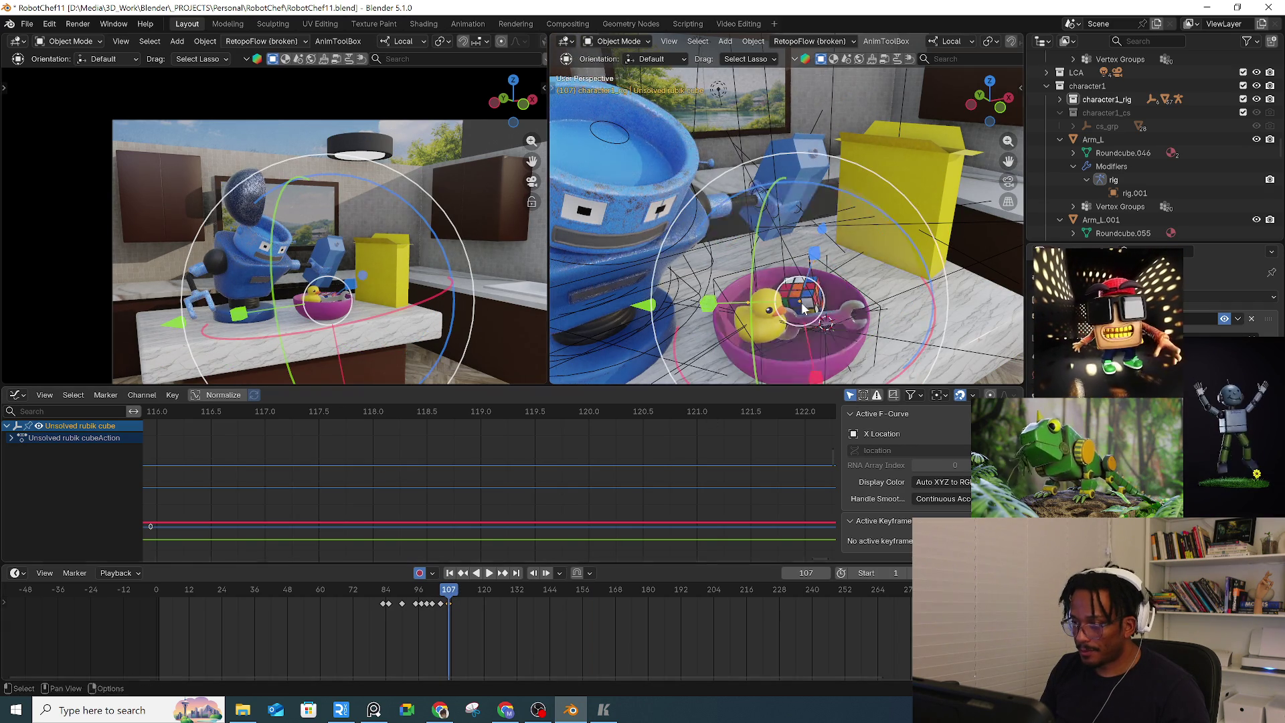
mouse_move(749, 288)
middle_down()
mouse_move(785, 303)
mouse_move(861, 279)
mouse_move(832, 287)
mouse_move(844, 281)
mouse_move(816, 268)
middle_up()
Add a single-arrow empty, then undo it
key(shift+a)
mouse_move(816, 266)
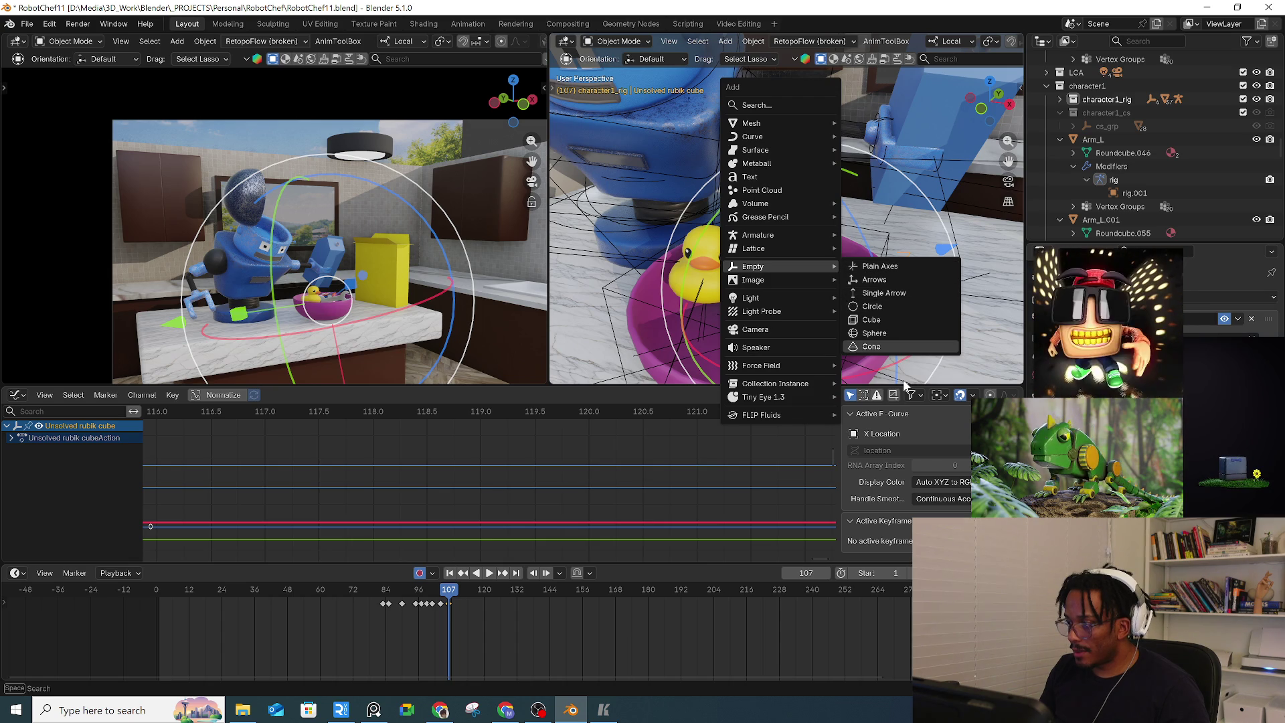
click(873, 300)
mouse_move(866, 299)
middle_down()
mouse_move(875, 290)
mouse_move(890, 332)
middle_up()
key(ctrl+z)
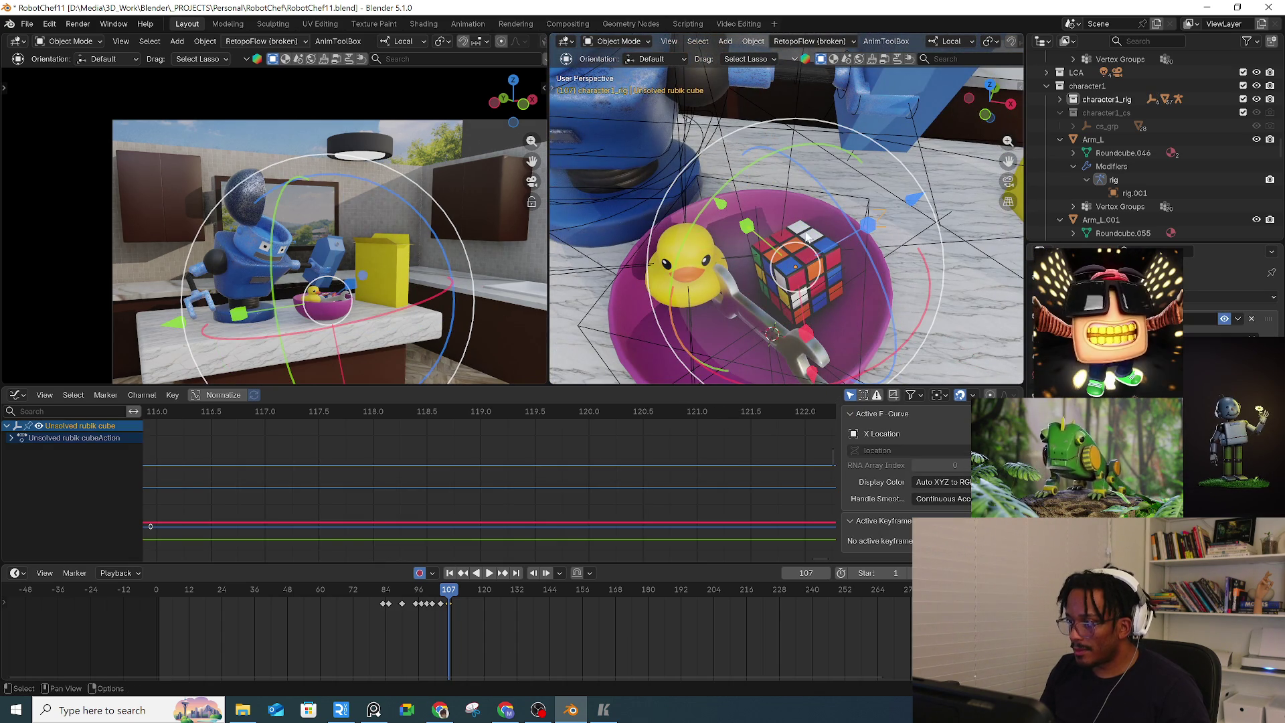
key(ctrl+z)
Reselect the Rubik's cube and snap the 3D cursor to its centre with Cursor to Selected
mouse_move(786, 217)
middle_down()
mouse_move(821, 239)
mouse_move(829, 291)
middle_up()
middle_drag(738, 261, 829, 247)
click(833, 242)
key(g)
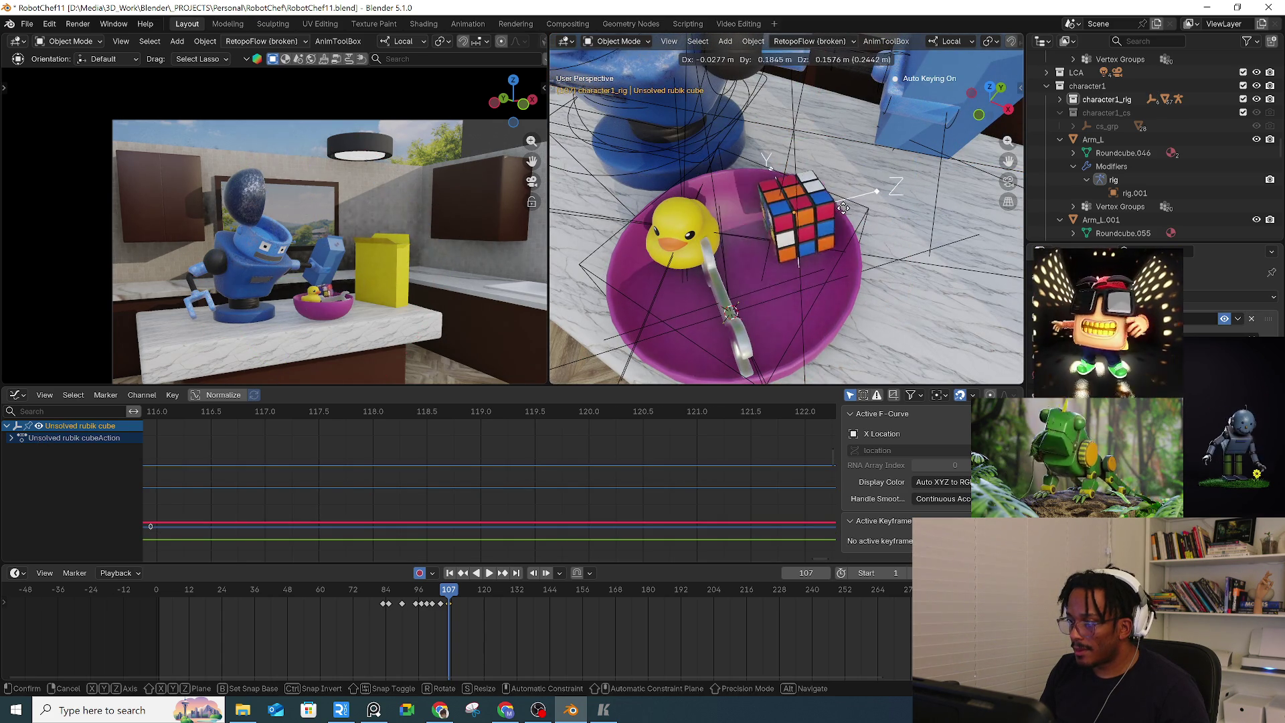
click(836, 229)
key(shift+s)
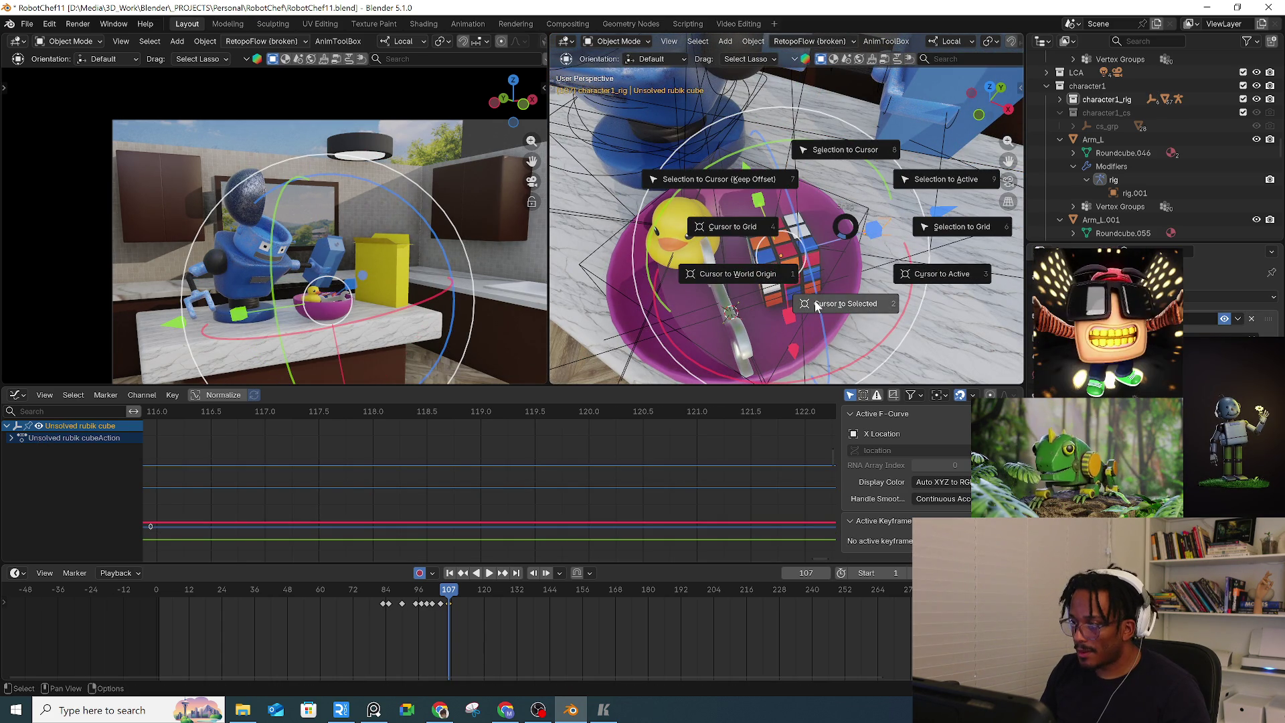
click(857, 308)
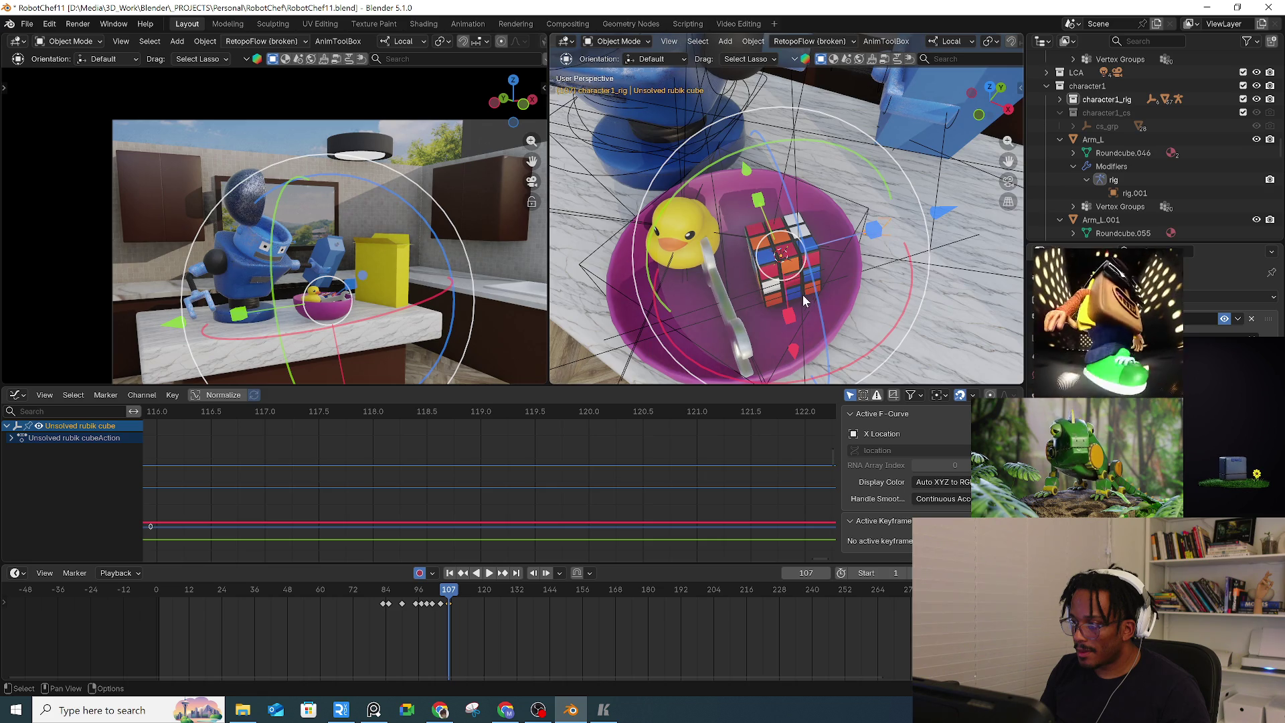
mouse_move(802, 294)
middle_down()
mouse_move(817, 258)
mouse_move(806, 291)
middle_up()
key(shift+a)
Add a Plain Axes empty with a Copy Transforms constraint targeting the Rubik's cube
mouse_move(816, 258)
click(865, 258)
key(ctrl+shift+c)
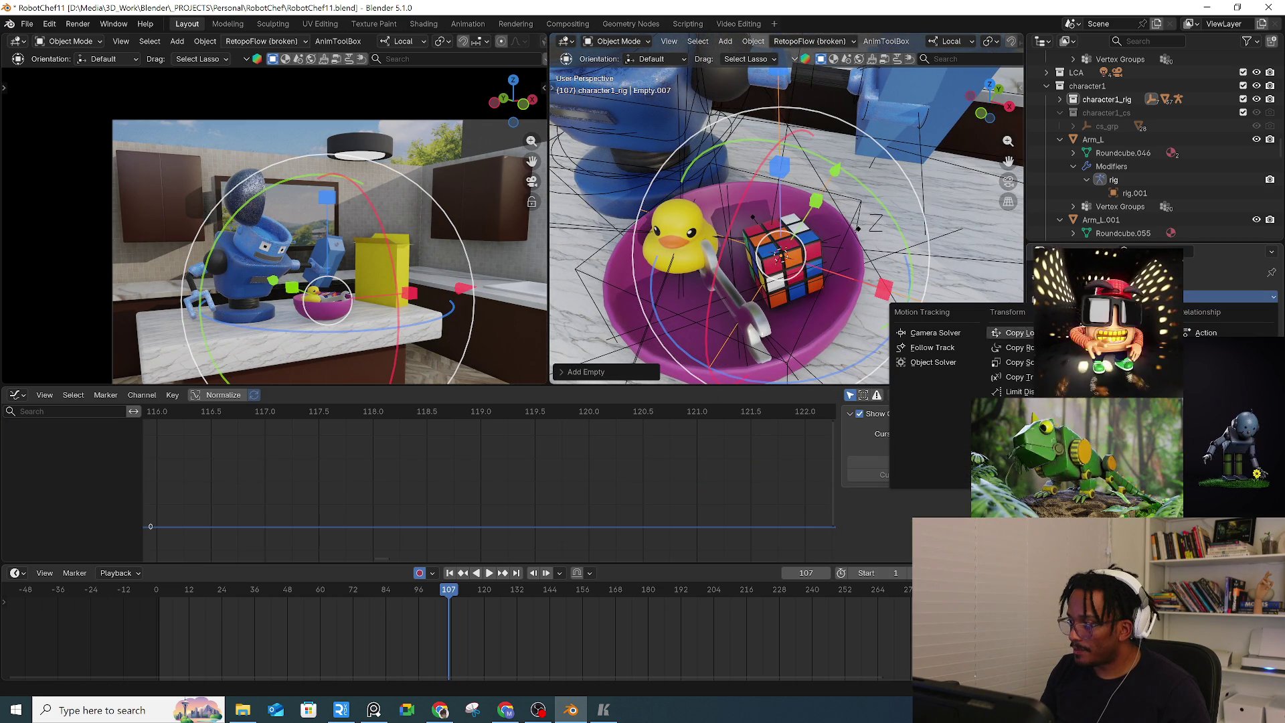
click(1014, 377)
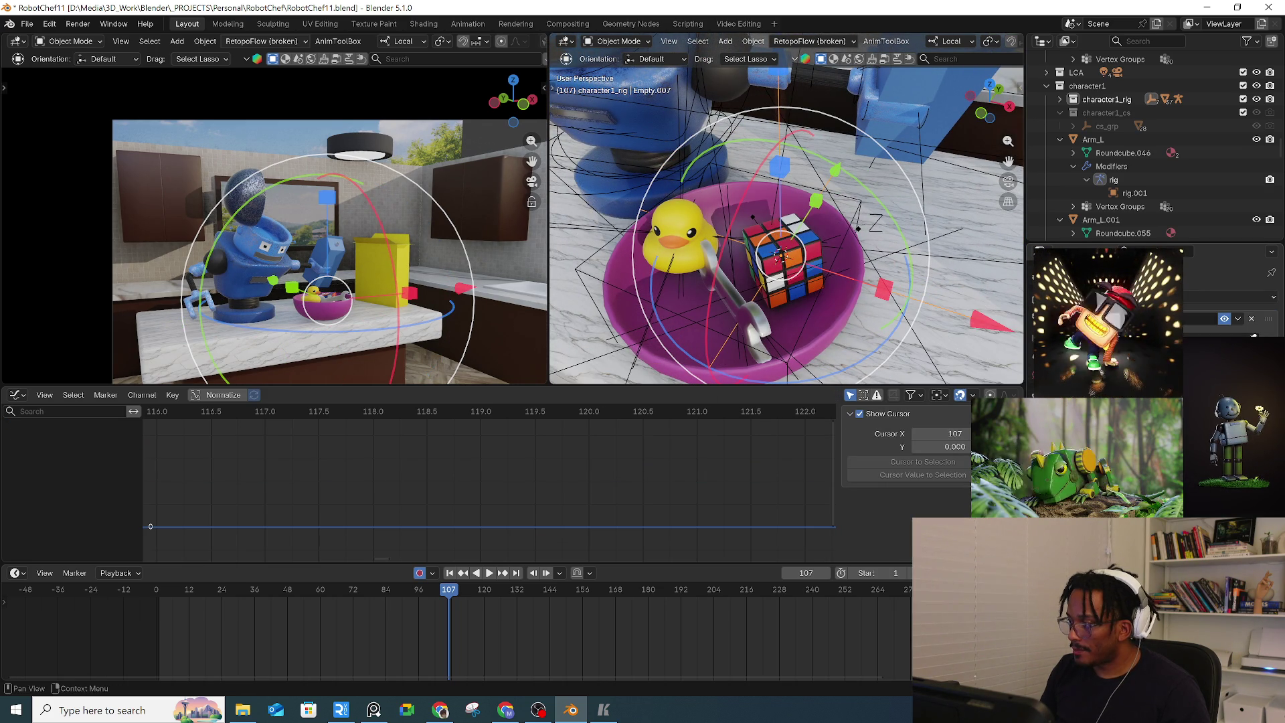
key(e)
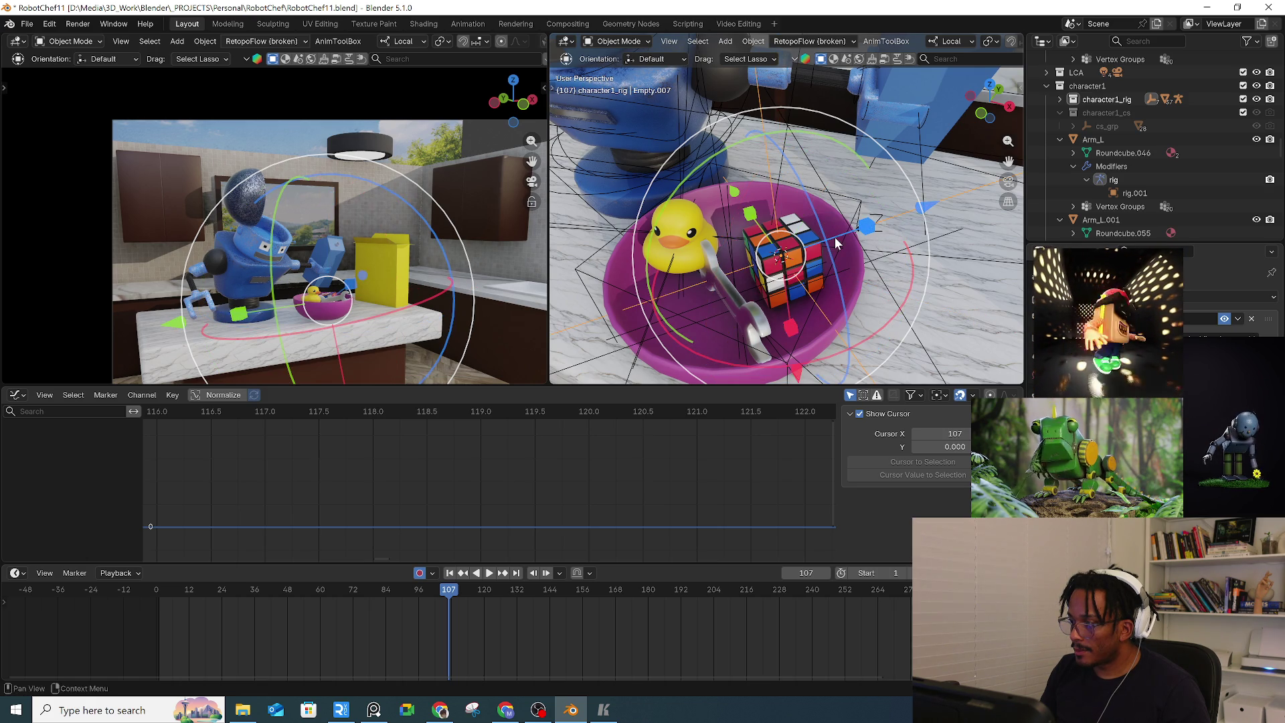
click(836, 234)
Select the Unsolved rubik cube and play from frame 93, stopping at frame 108
middle_drag(805, 283, 771, 253)
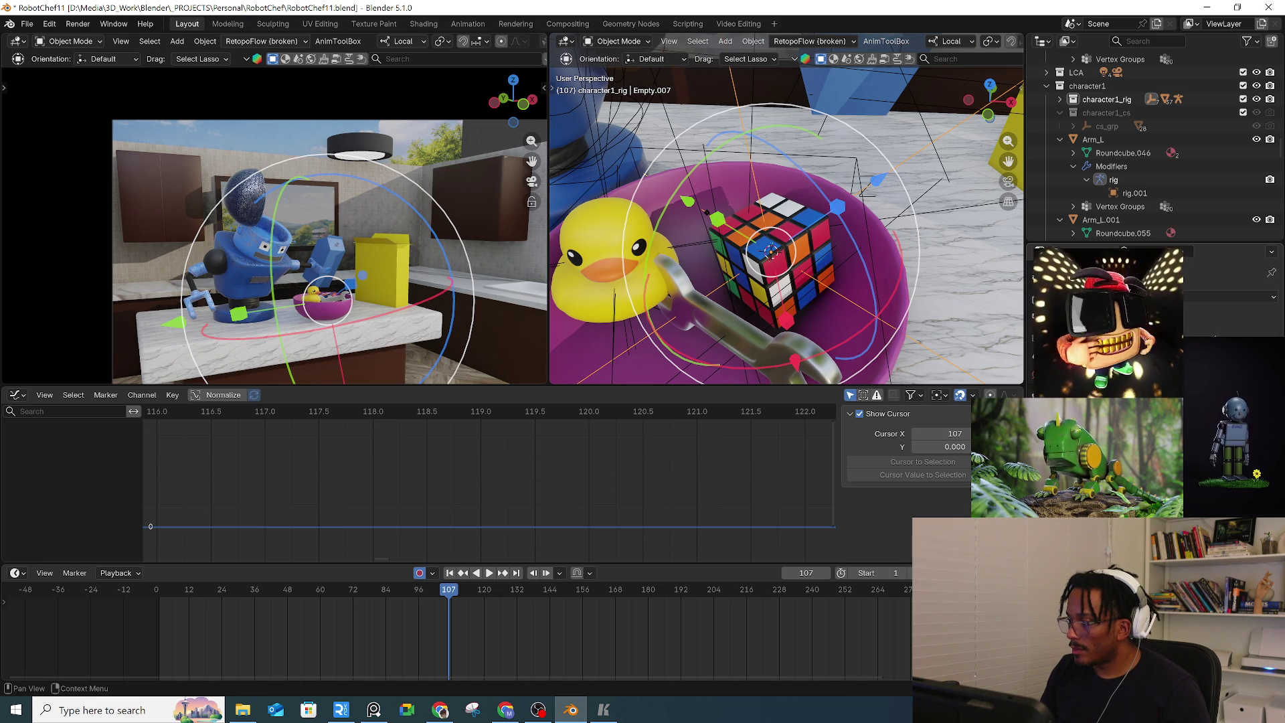
key(Left)
key(Left)
key(Left)
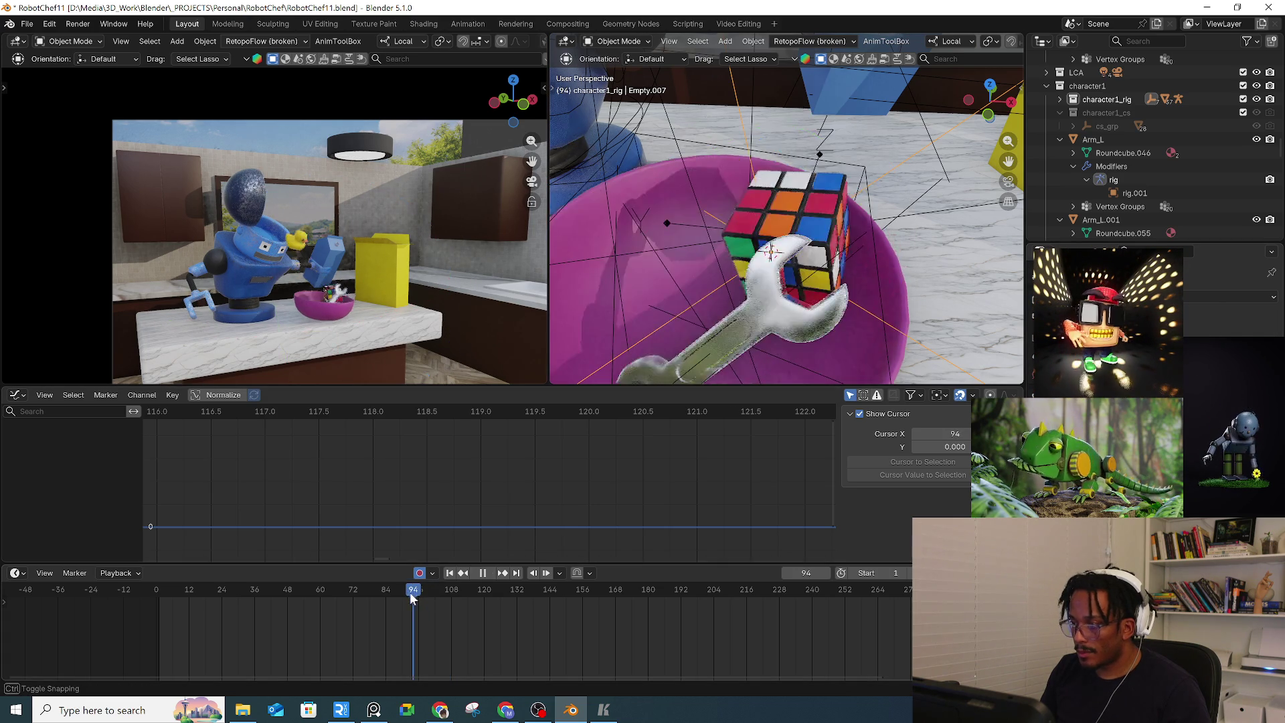
mouse_move(803, 141)
middle_down()
mouse_move(801, 191)
mouse_move(810, 173)
middle_up()
click(808, 164)
click(809, 173)
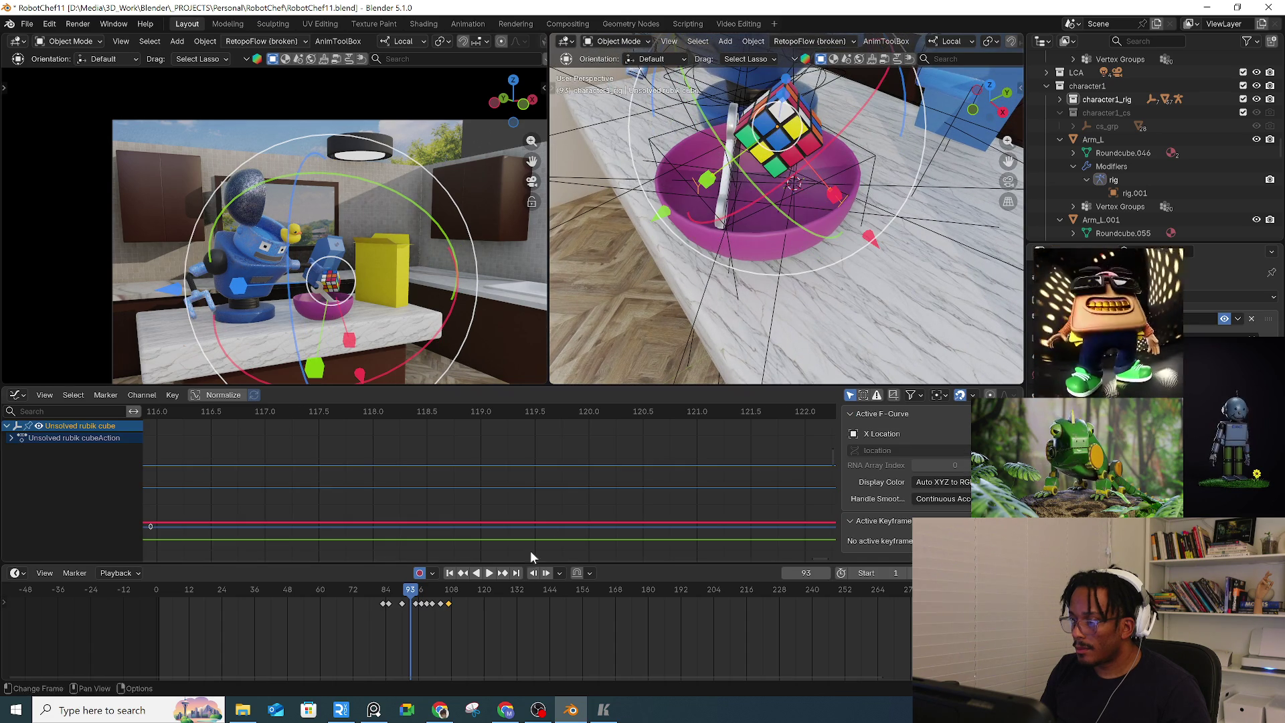
key(space)
mouse_move(450, 597)
mouse_down()
mouse_move(571, 595)
mouse_move(447, 600)
mouse_up()
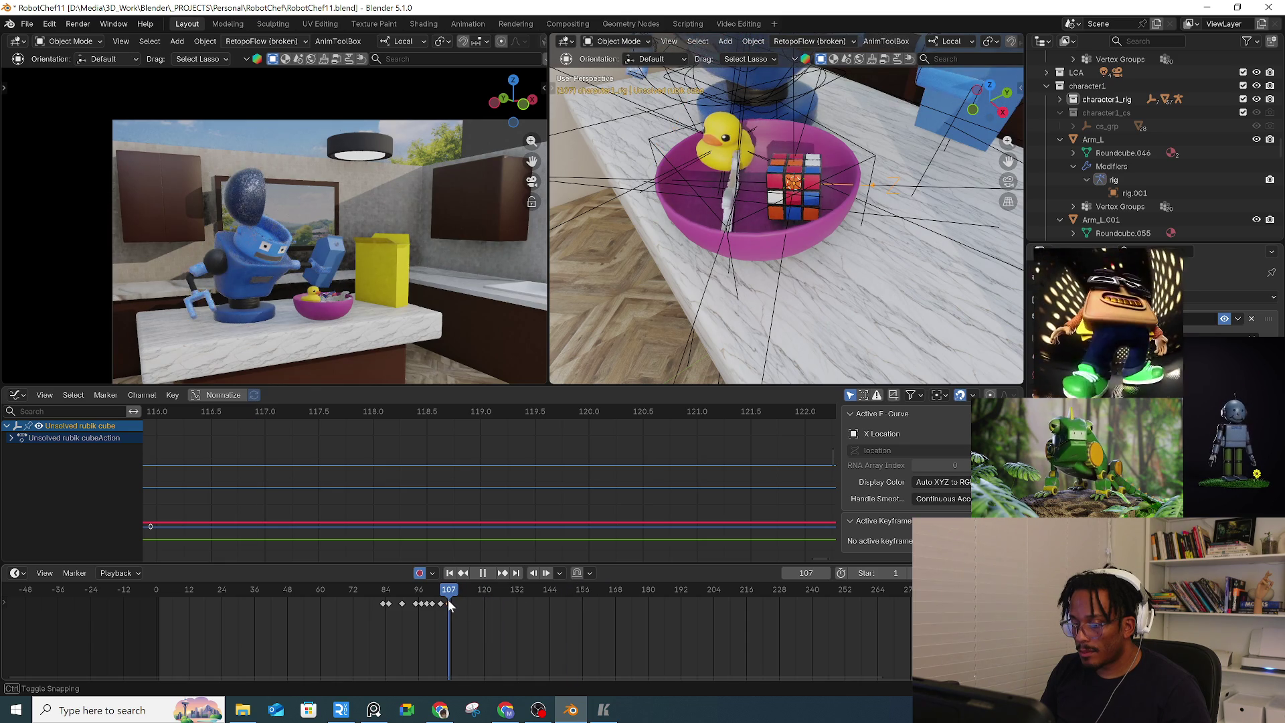
key(space)
key(r)
mouse_move(750, 261)
middle_down()
mouse_move(782, 247)
mouse_move(776, 283)
mouse_move(818, 306)
middle_up()
scroll(782, 249, up, 3)
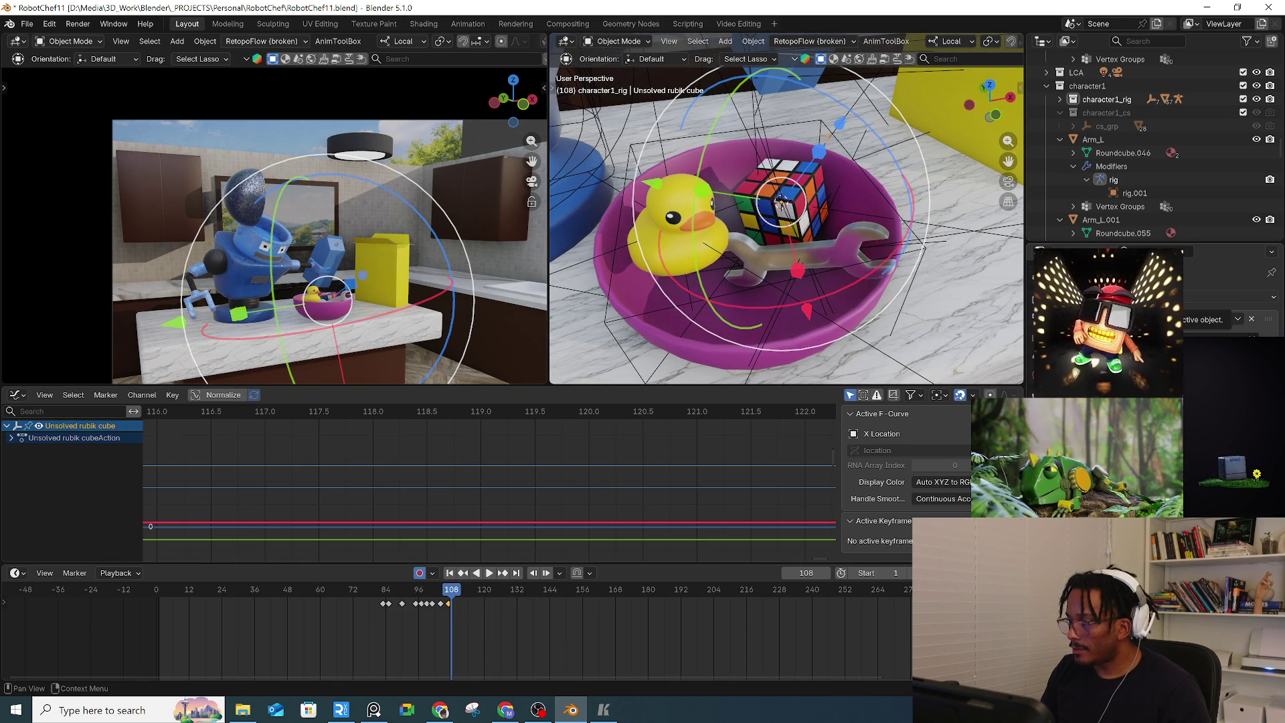
Add a Copy Transforms constraint to the cube with Empty.007 as the target
click(1232, 296)
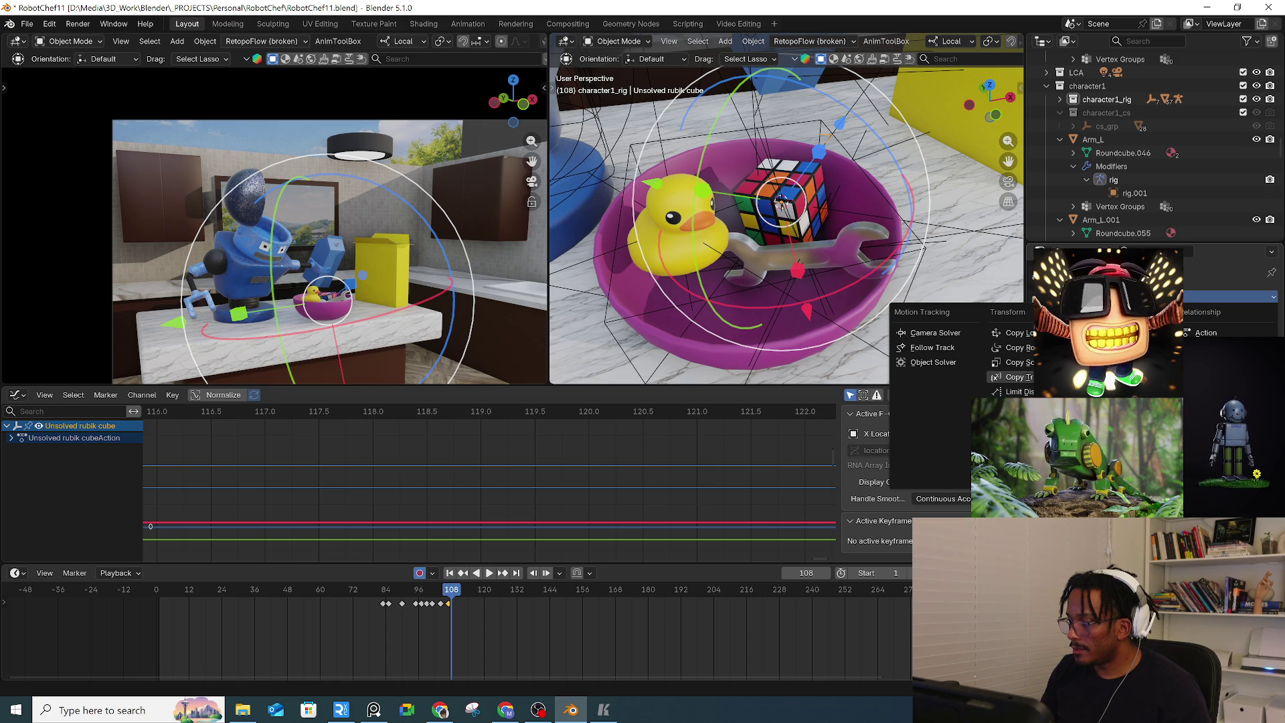
click(1017, 377)
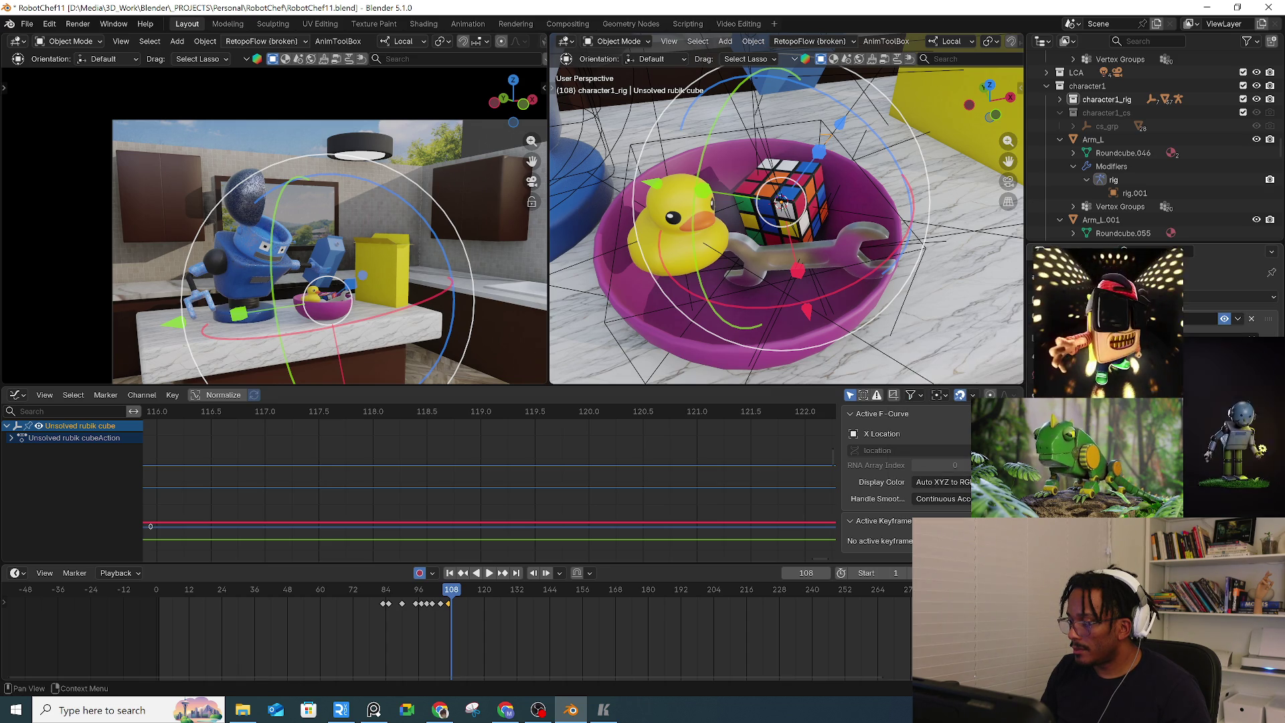
click(1259, 341)
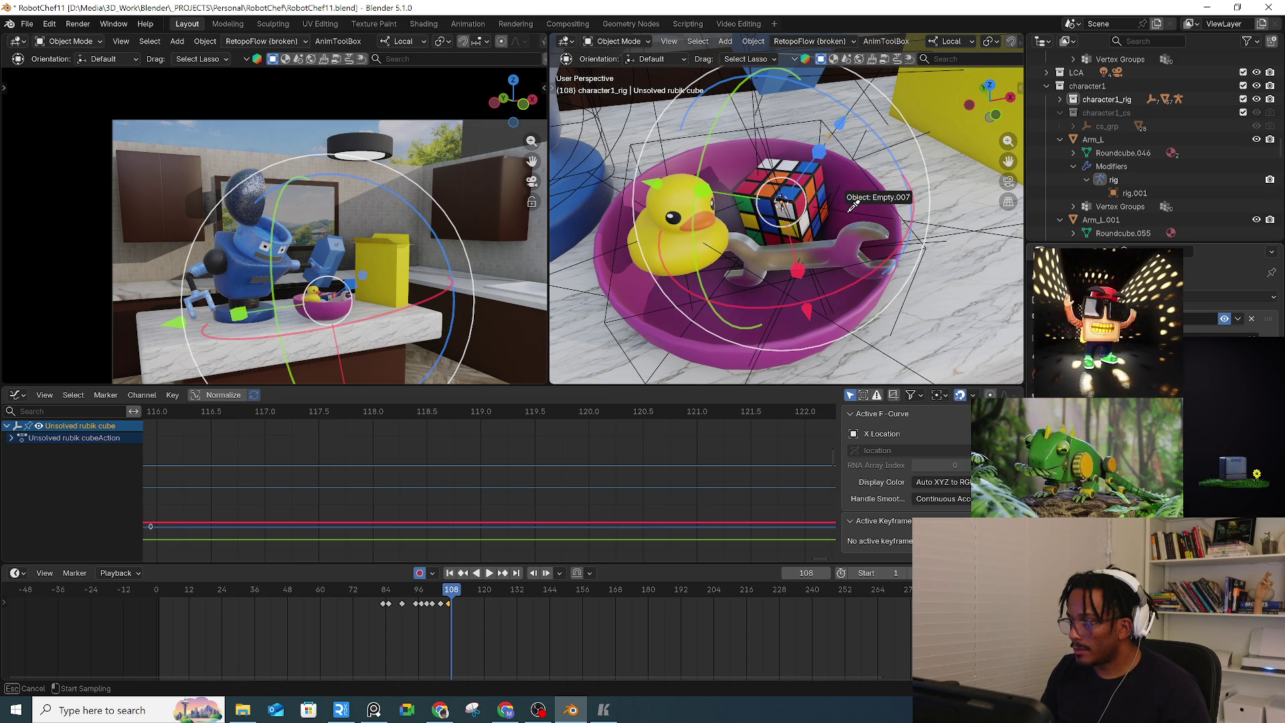
mouse_move(846, 212)
middle_down()
mouse_move(816, 250)
mouse_move(839, 225)
middle_up()
middle_drag(854, 223, 743, 375)
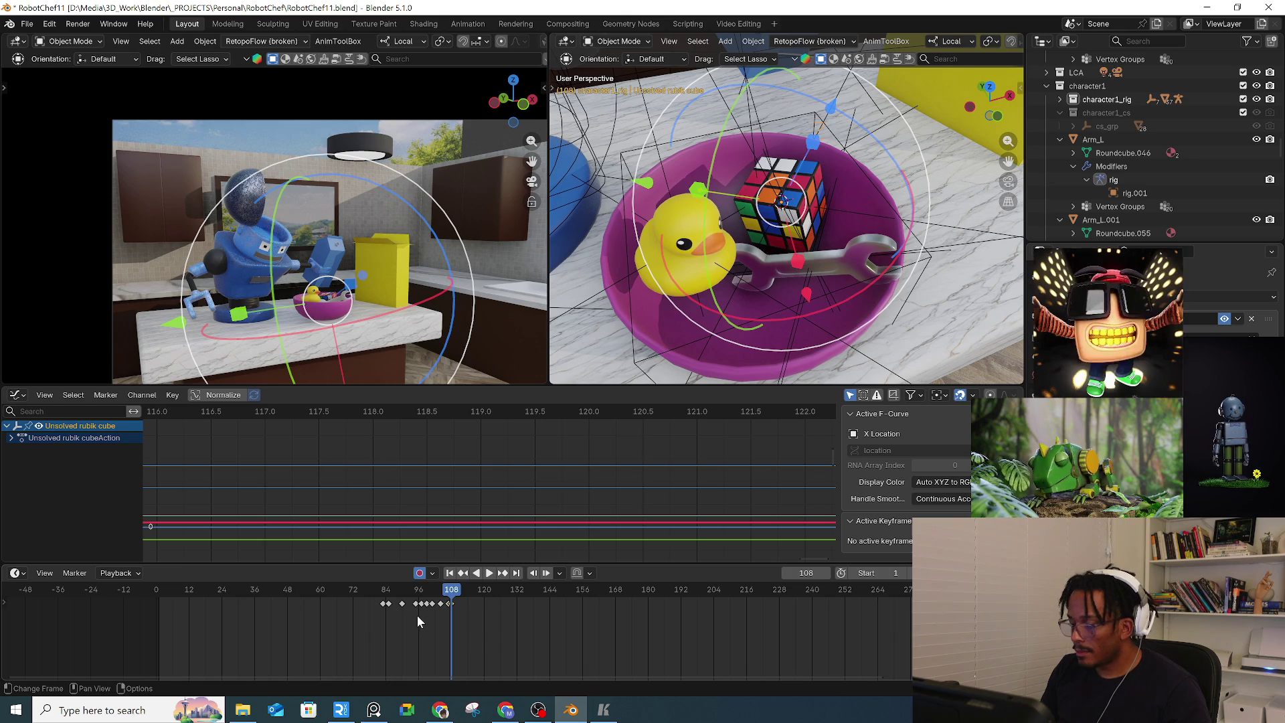
Scrub back to frame 106 and play the animation
drag(452, 596, 419, 597)
scroll(463, 619, up, 5)
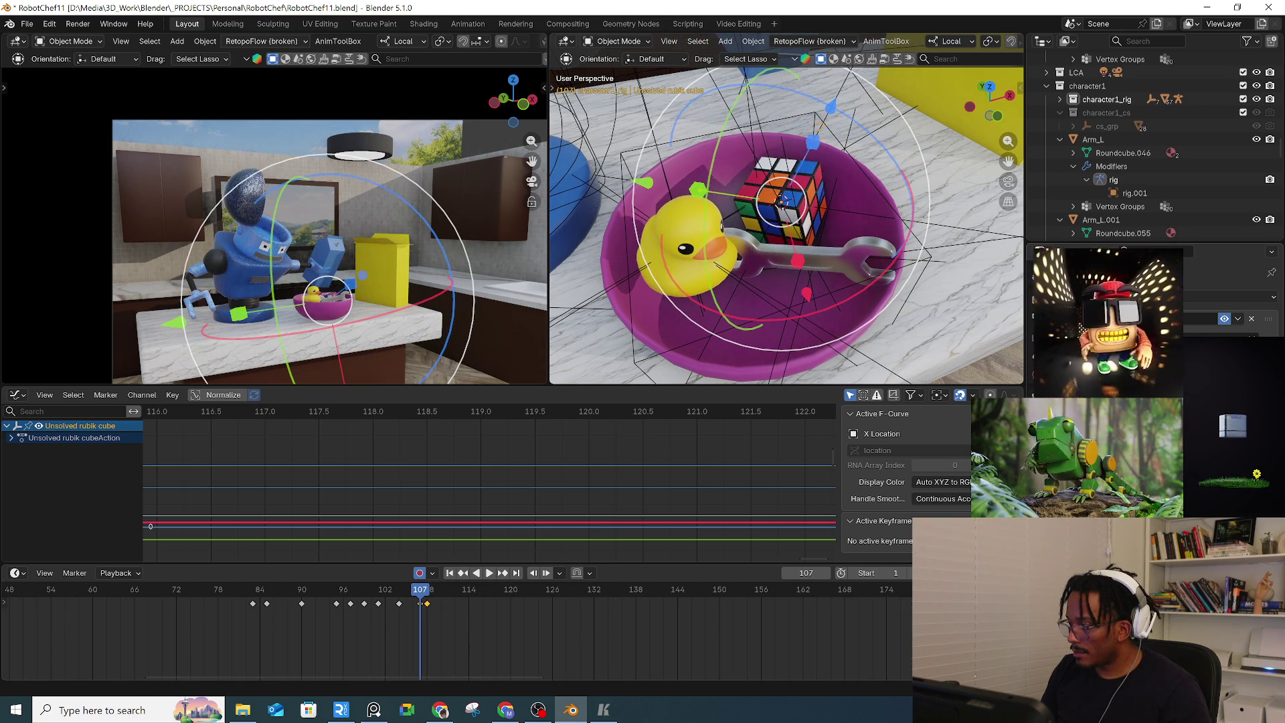
key(space)
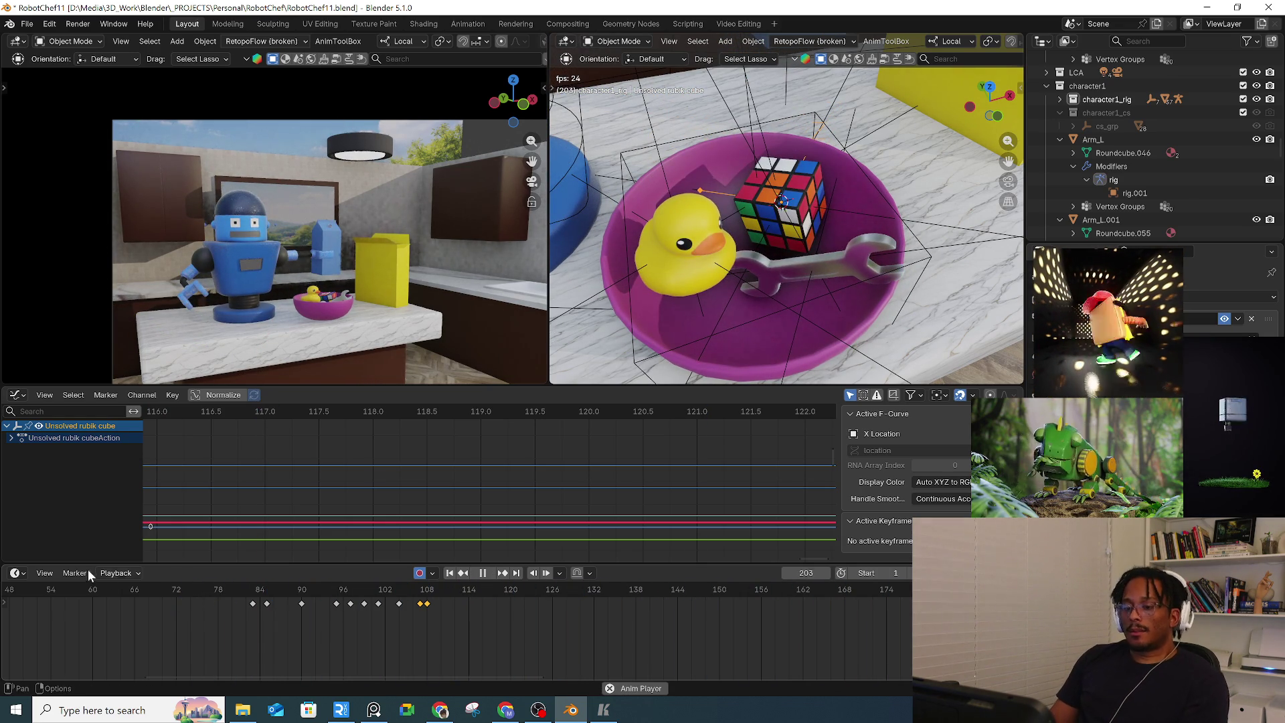
key(space)
scroll(223, 621, down, 2)
scroll(224, 621, down, 3)
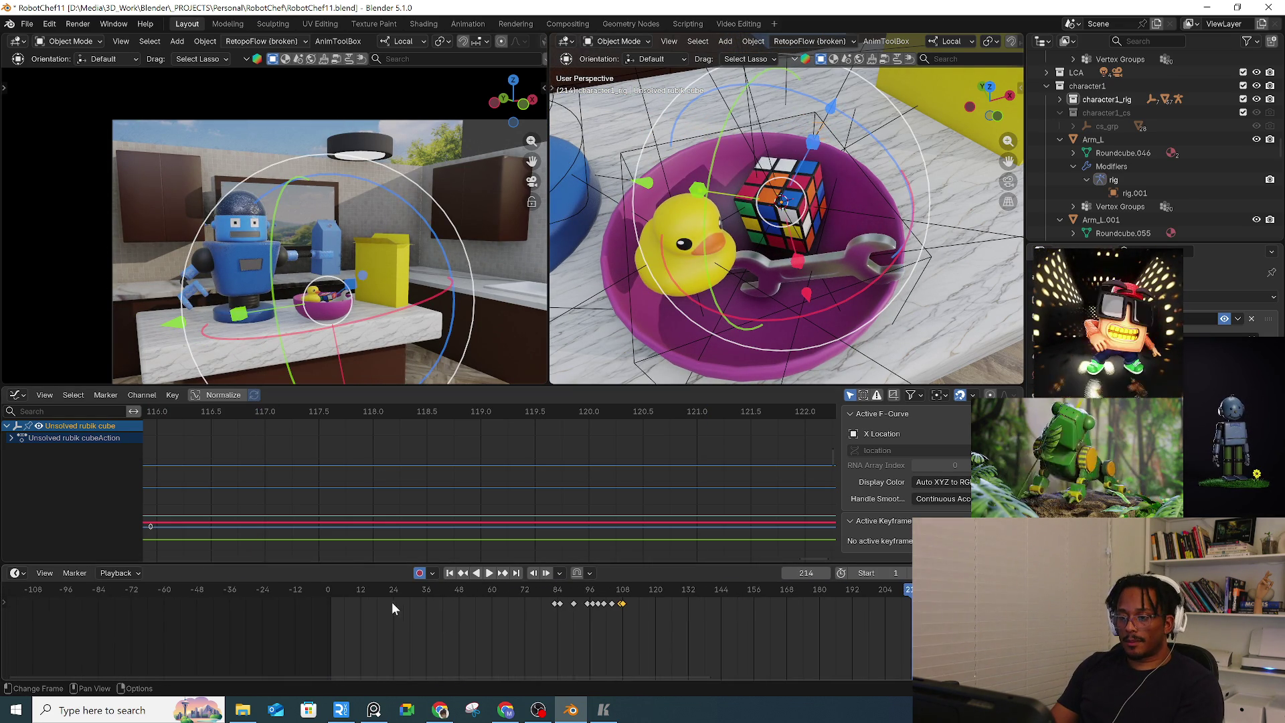
key(space)
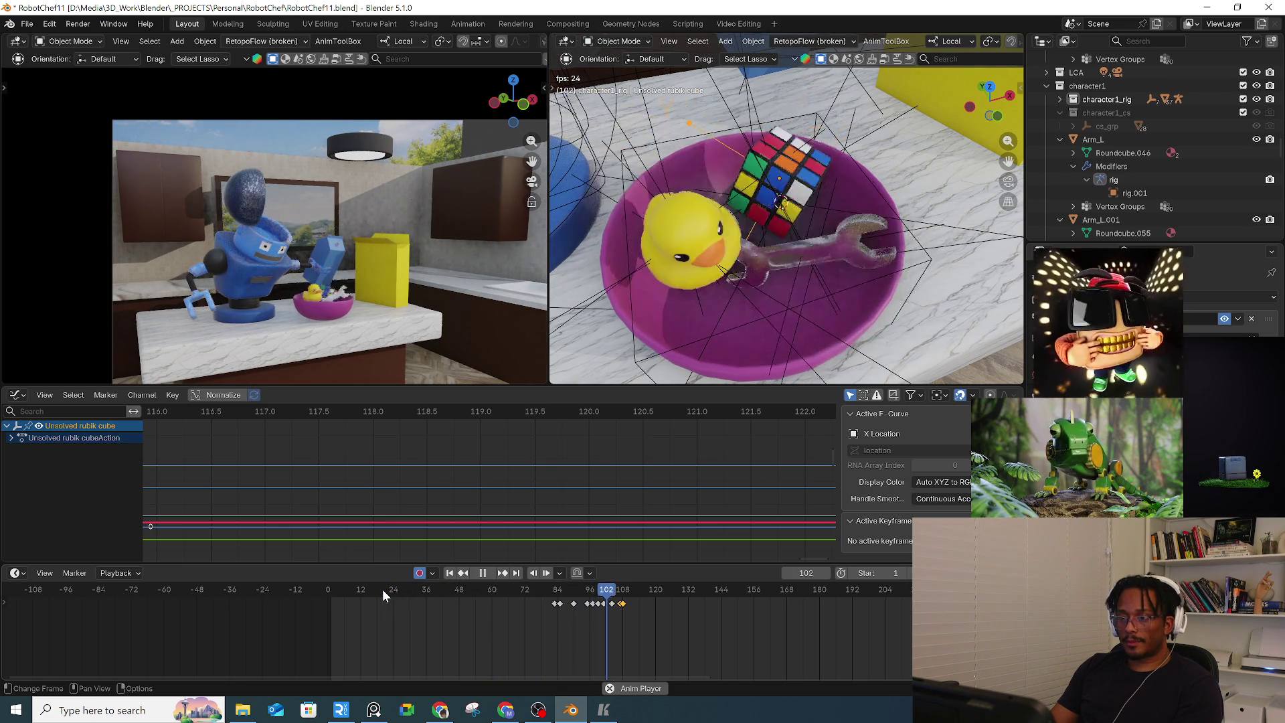
scroll(375, 311, down, 3)
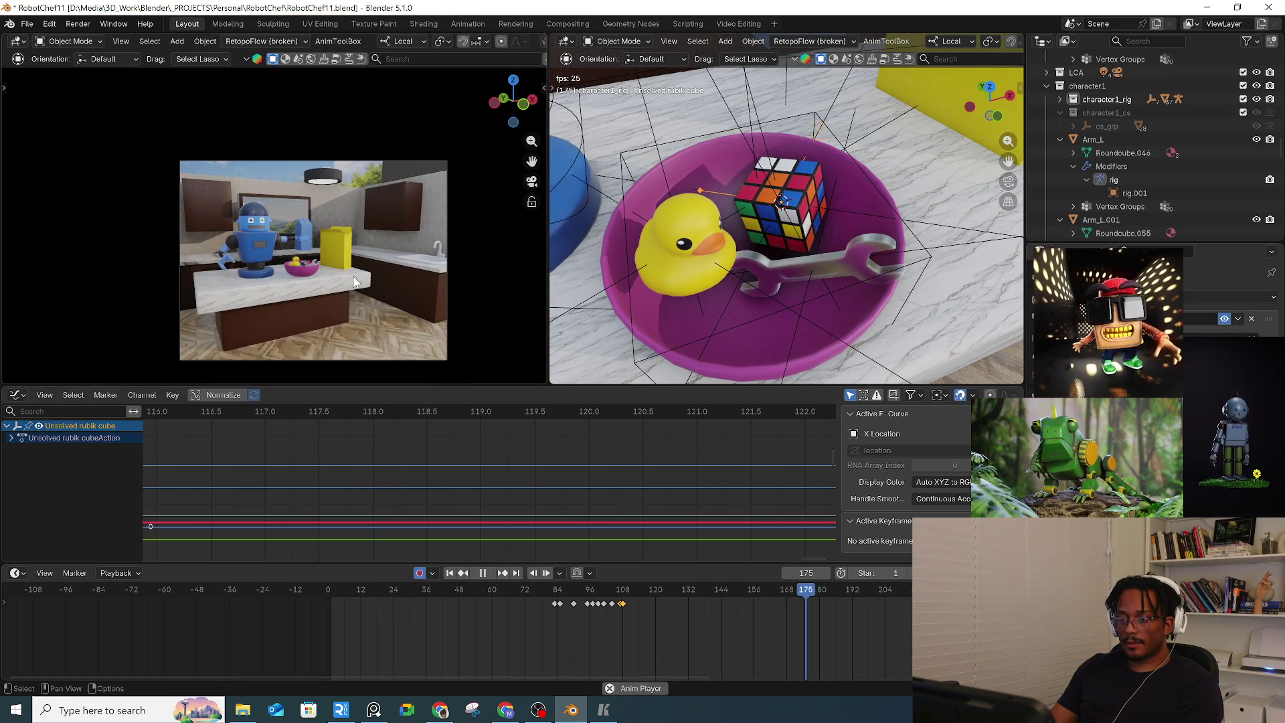
key(space)
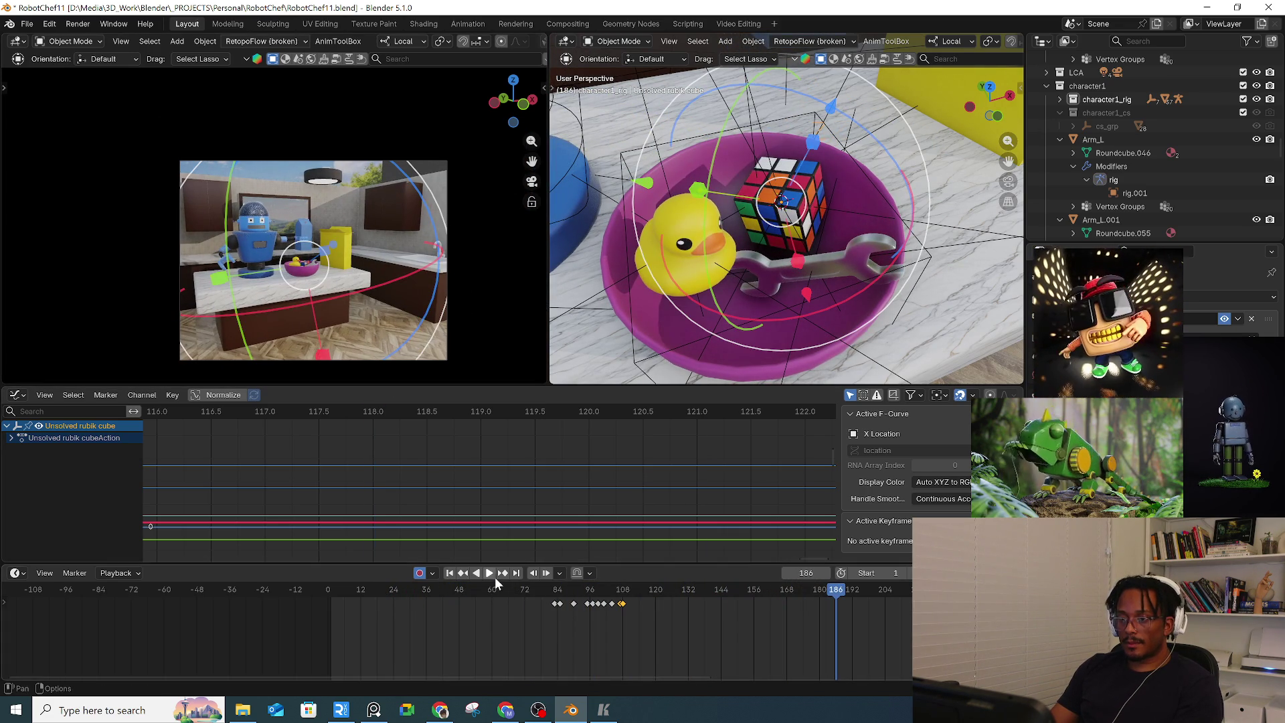
click(373, 593)
key(space)
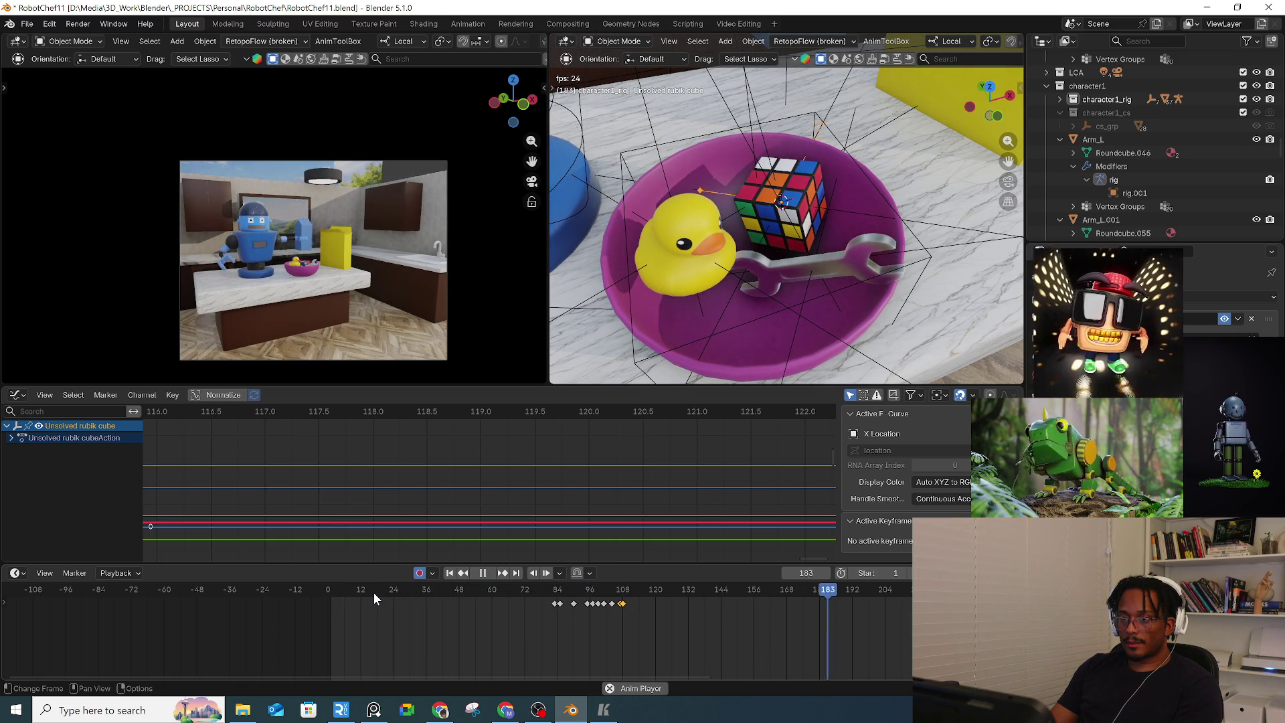
key(space)
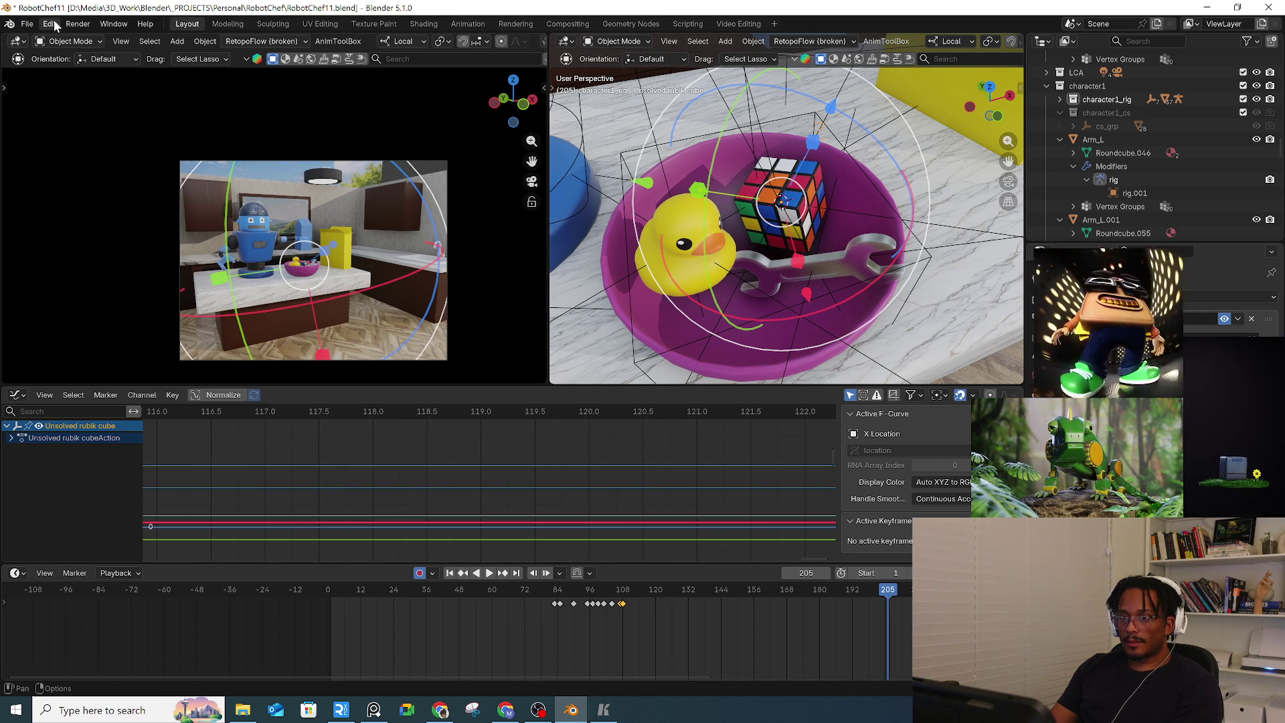
Save the project incrementally as RobotChef12.blend and switch to the web browser
click(29, 23)
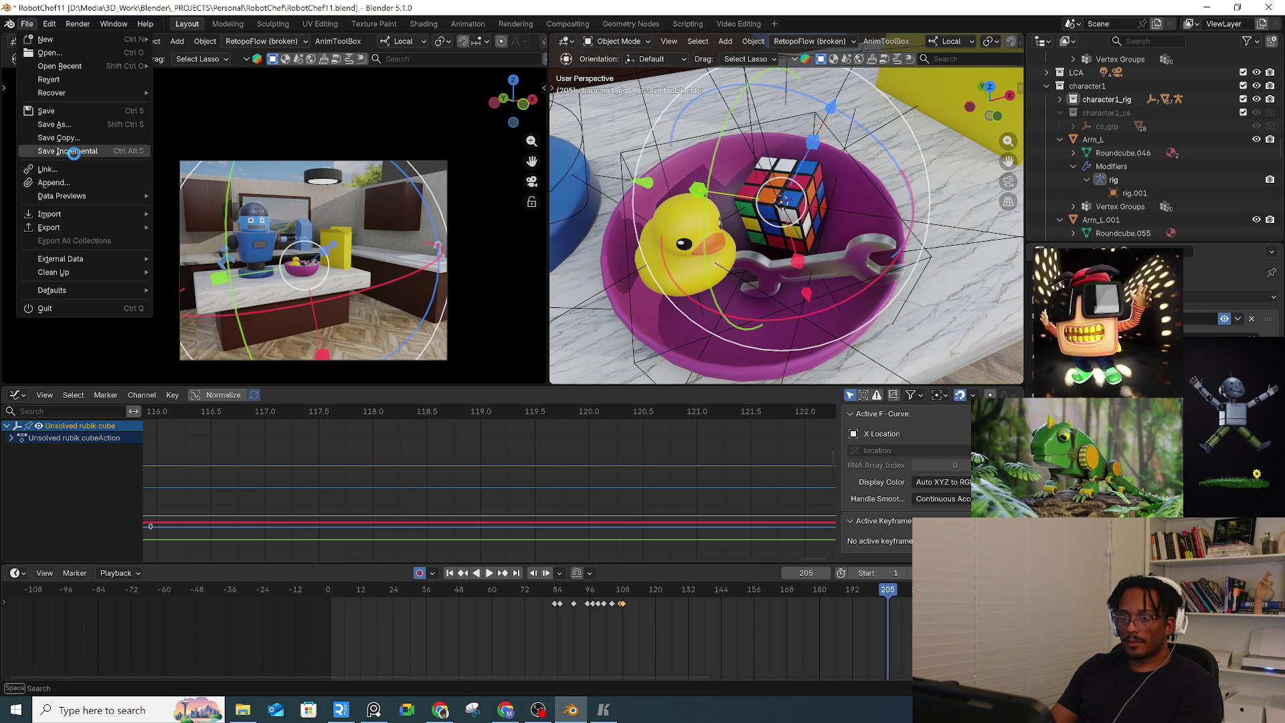
click(73, 151)
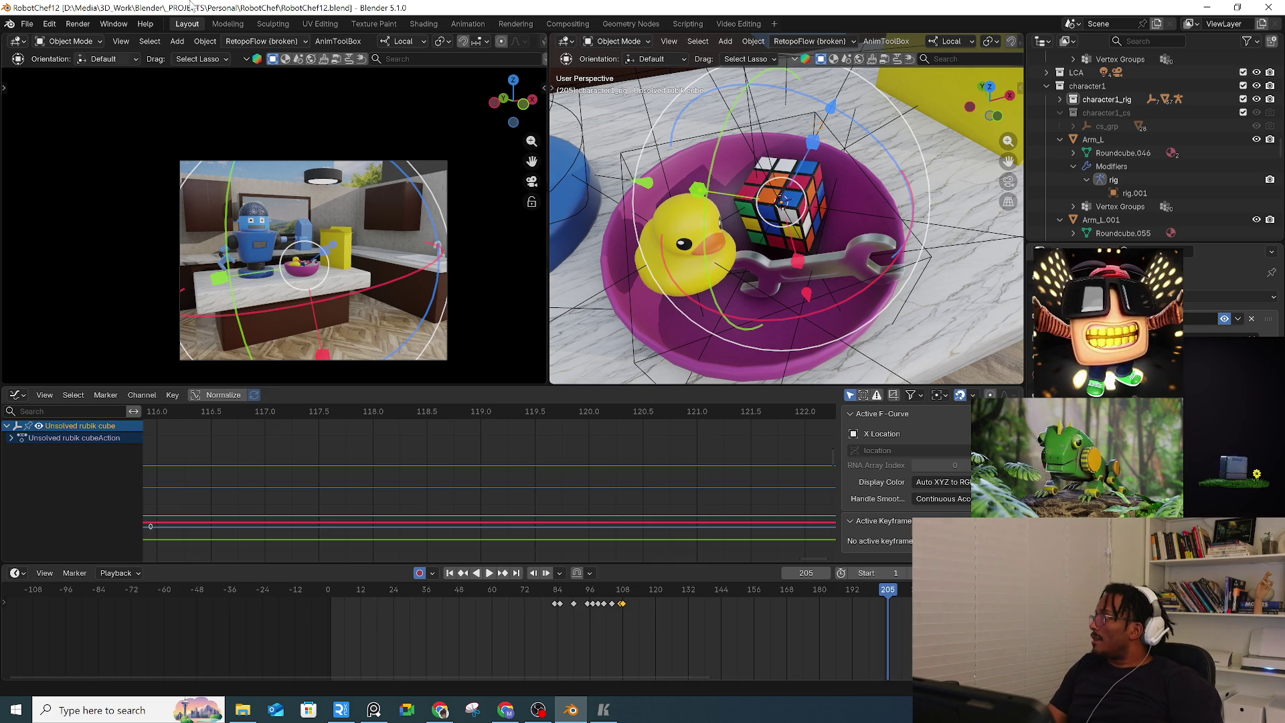
key(alt+Tab)
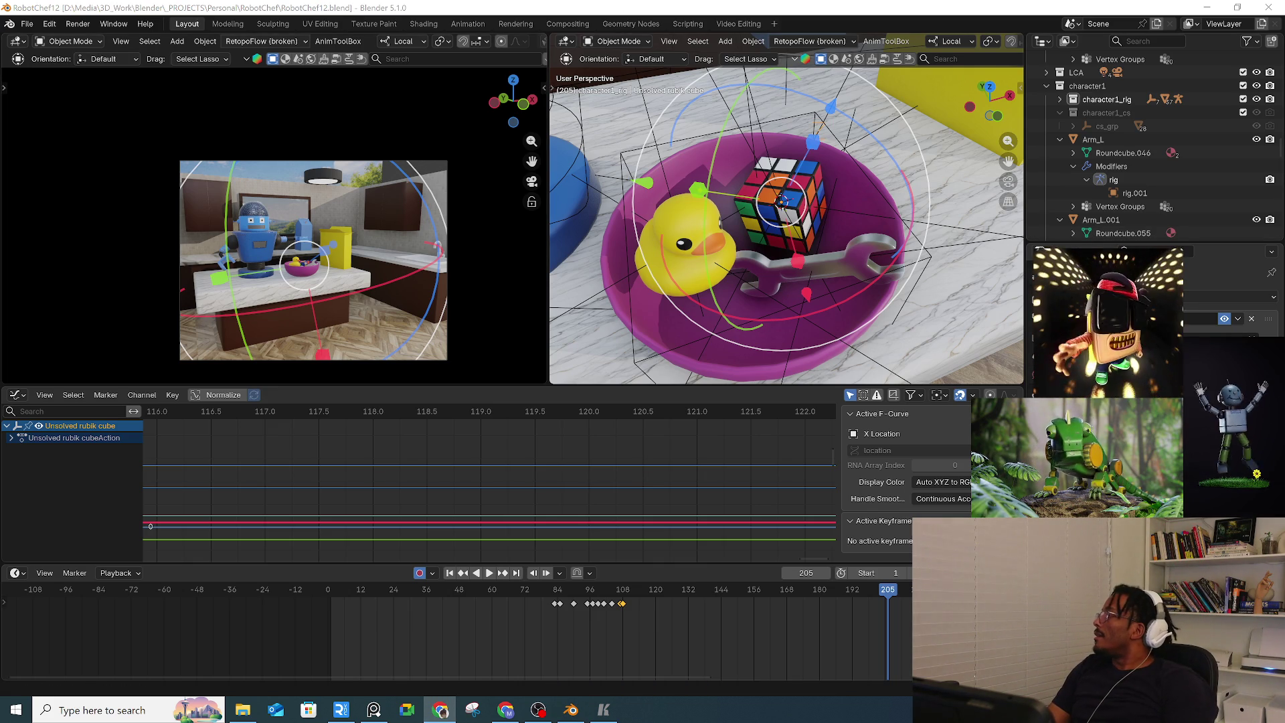